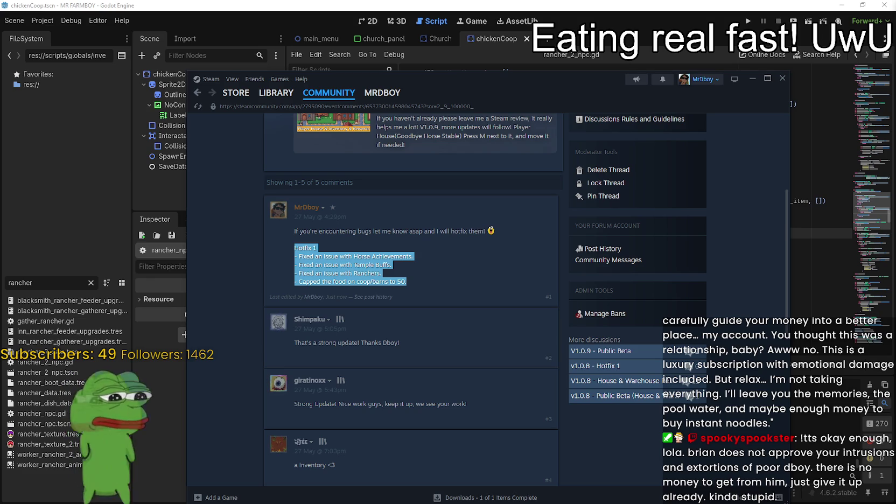
Step: Leave the V1.0.9 hotfix announcement and go back to the MR FARMBOY Discussions forum list
left_click(433, 295)
scroll(409, 277, "down", 1)
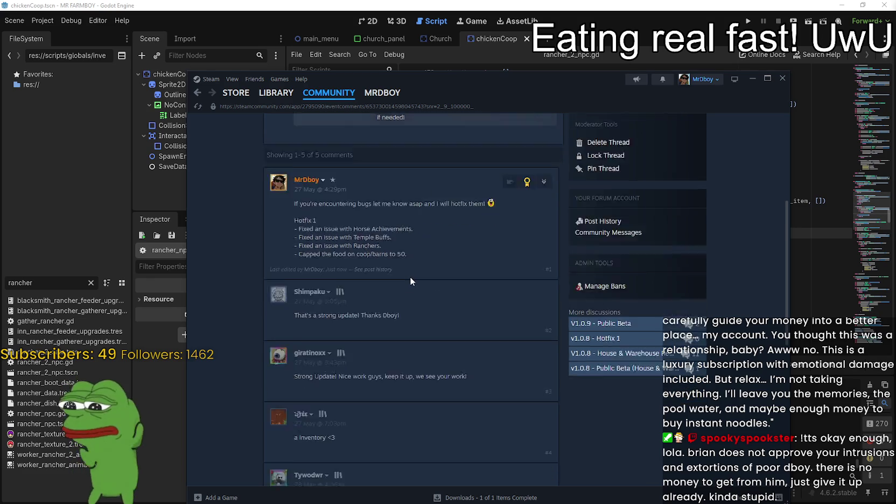
scroll(407, 272, "up", 4)
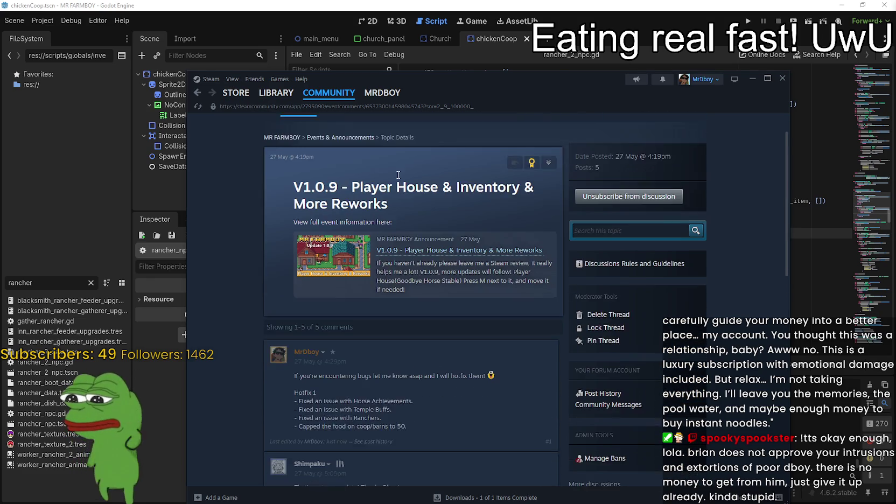
scroll(348, 124, "up", 2)
left_click(310, 155)
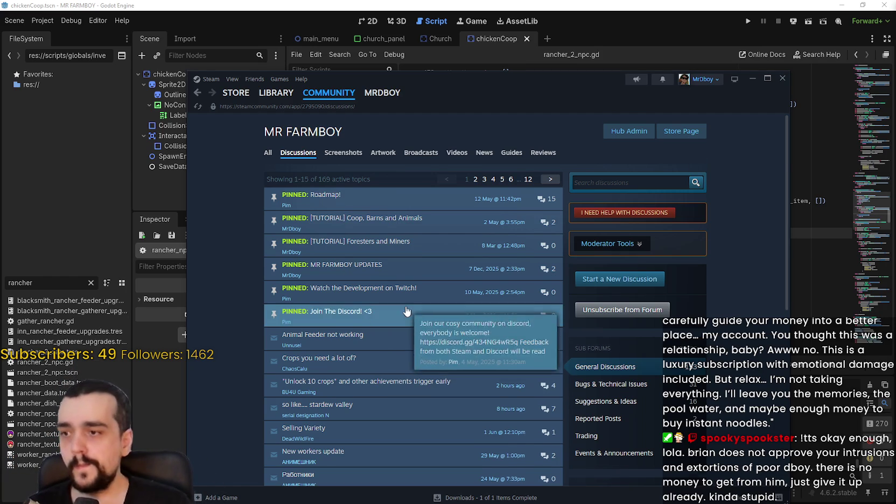
Step: In the Animal Feeder not working thread, write 'Released a hotfix that should help with this'
scroll(377, 302, "down", 2)
left_click(344, 243)
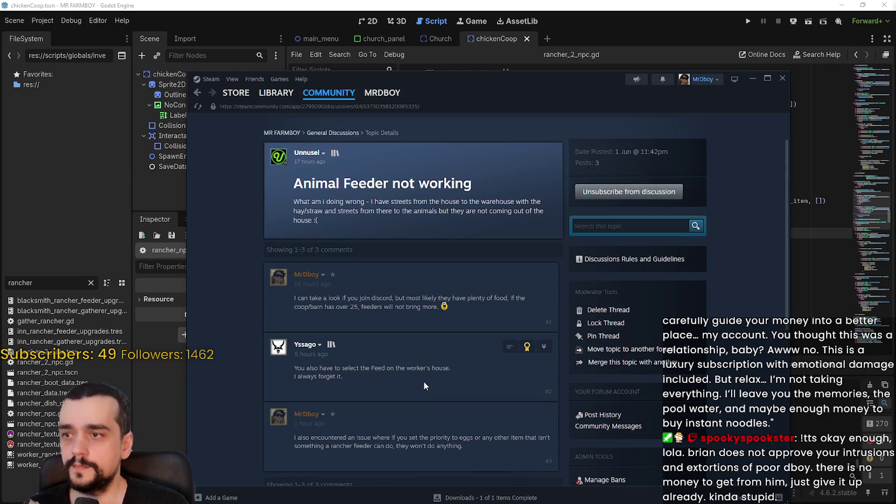
type("released a hotfix that sho")
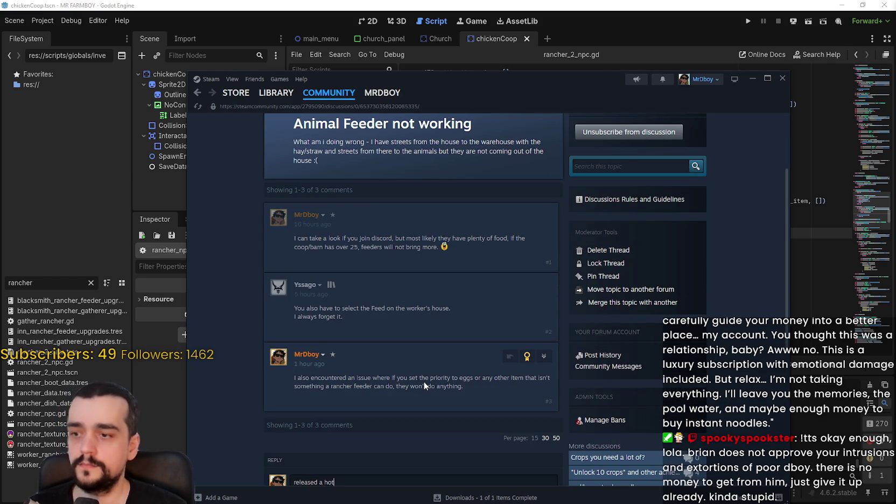
type("uld ")
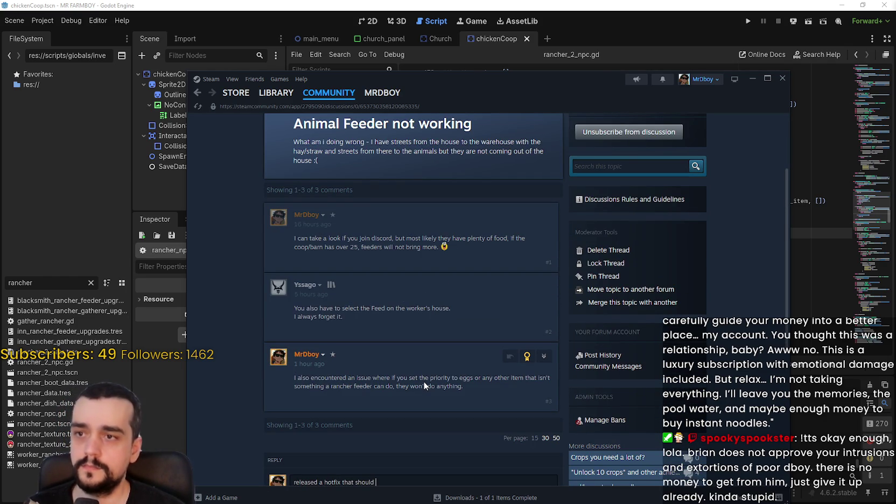
type("help with this")
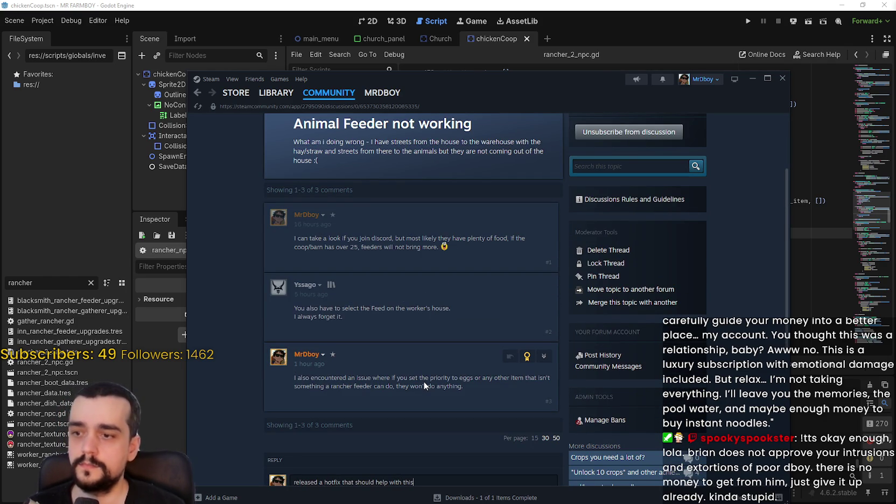
scroll(482, 378, "down", 2)
left_click(294, 389)
key("Delete")
type("R")
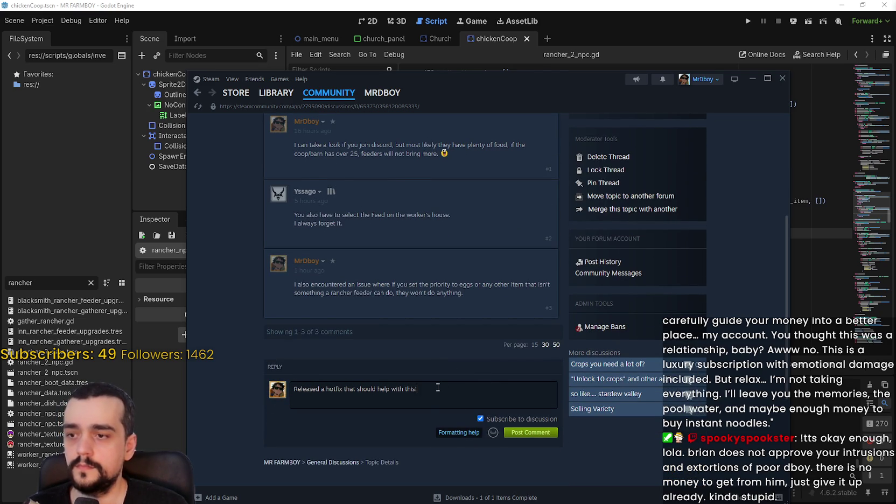
Step: Add an emoticon, post the reply, and go back to the discussion list
left_click(492, 432)
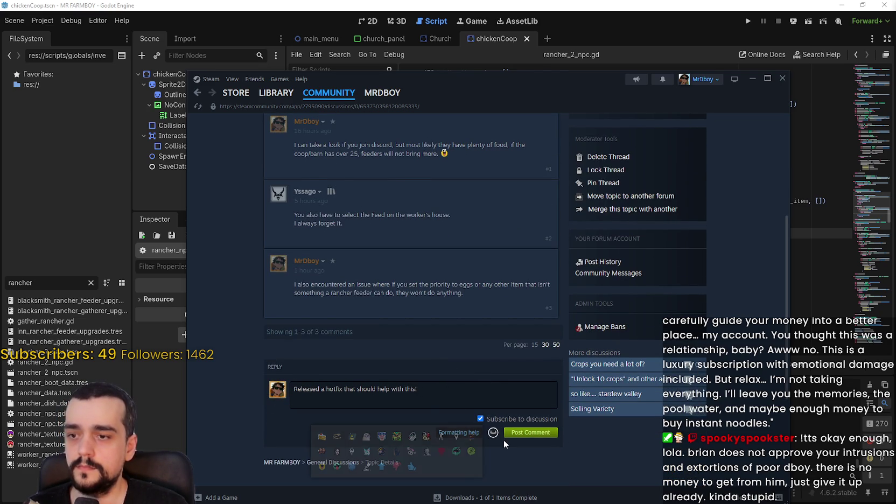
left_click(321, 465)
left_click(530, 432)
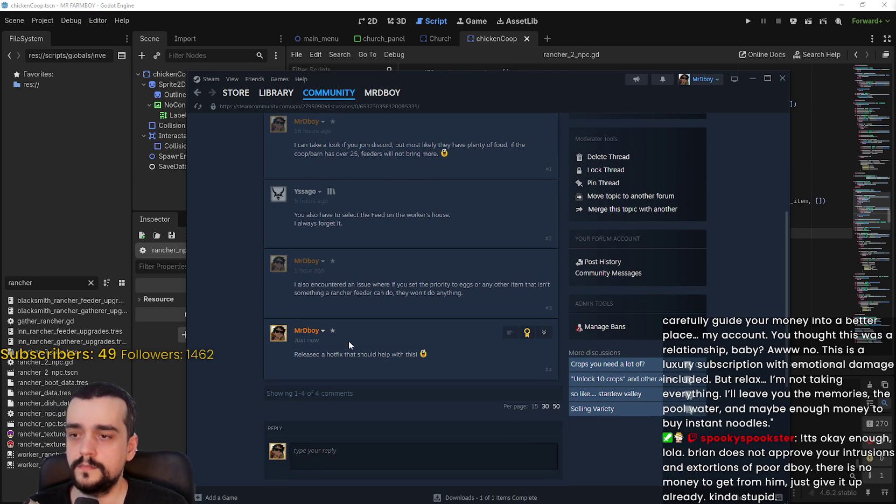
scroll(355, 342, "up", 5)
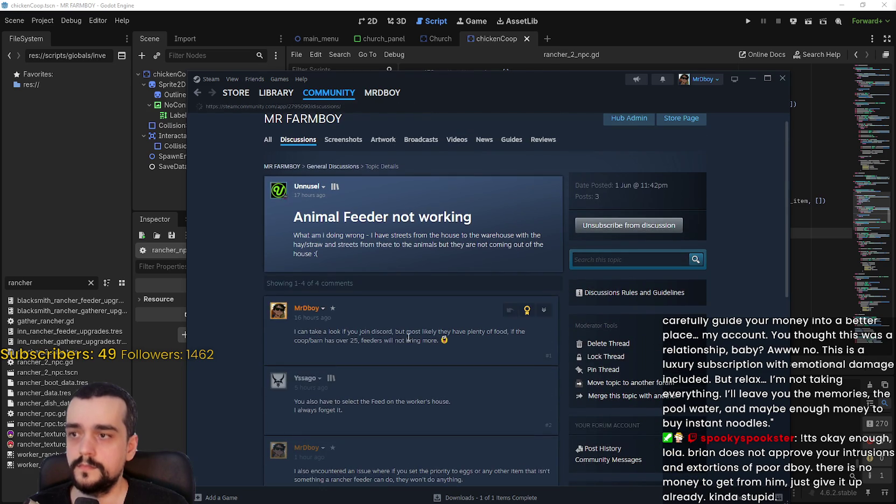
key("alt+Left")
scroll(411, 350, "down", 2)
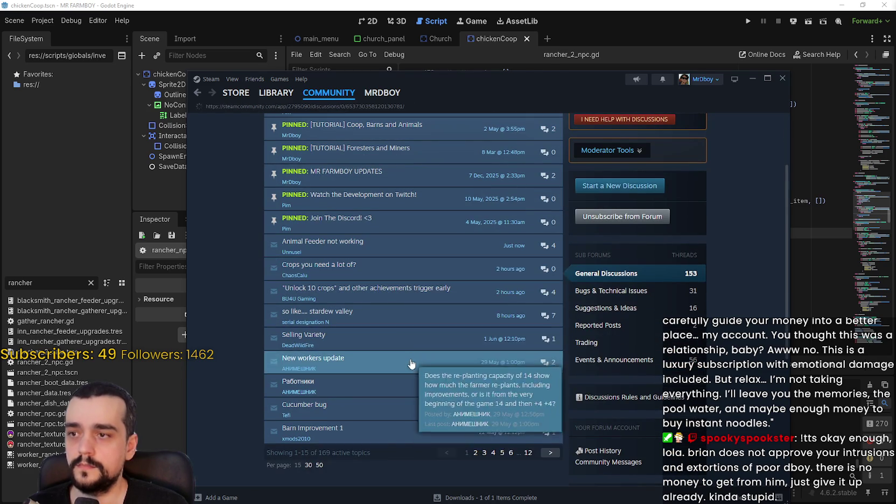
Step: Go to the Bugs & Technical Issues subforum and start a reply in the Achievements after update thread
left_click(345, 266)
scroll(366, 280, "down", 5)
scroll(325, 247, "up", 5)
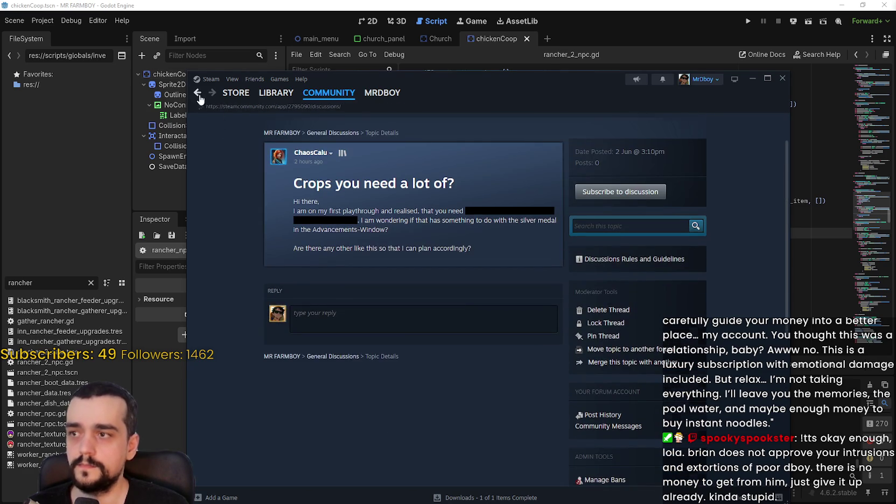
left_click(198, 95)
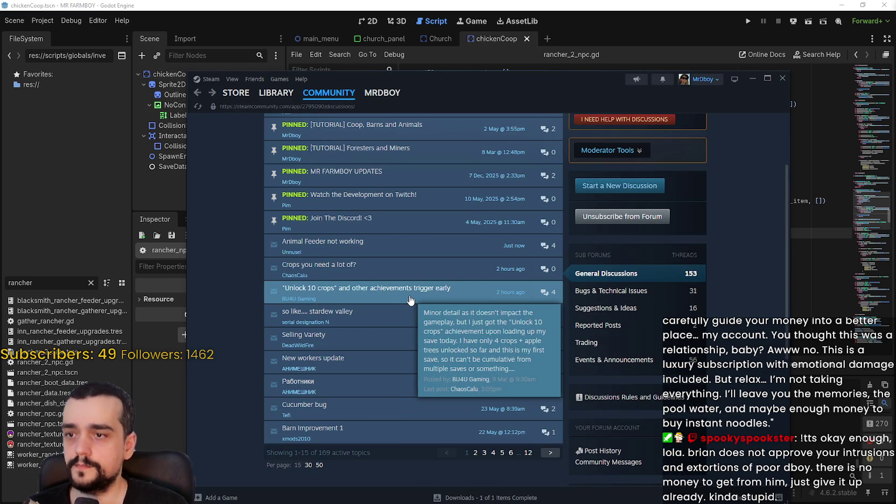
left_click(623, 291)
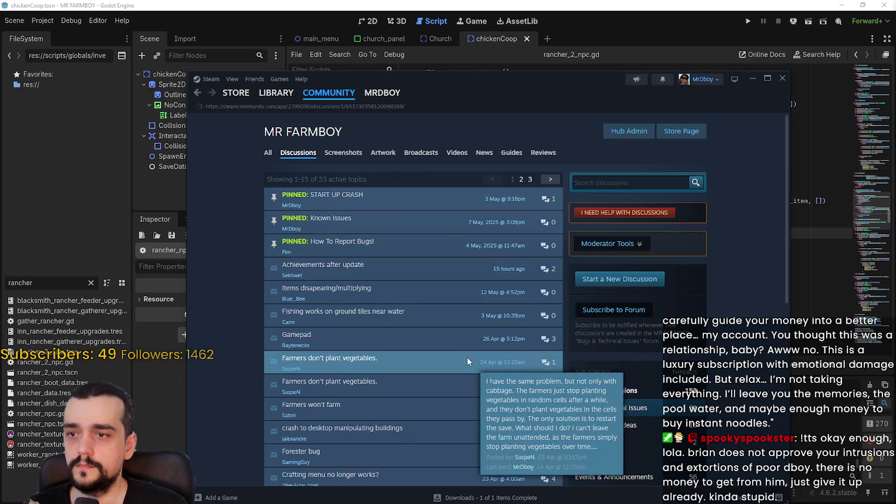
scroll(469, 383, "down", 1)
left_click(395, 456)
Step: Write the reply 'Released a hotfix that should give you the horse achievements.'
type("Released a hot")
type("fix that shou")
type("ld mak")
type("e")
key("BackSpace")
key("BackSpace")
key("BackSpace")
type("give you the horse achievements, ")
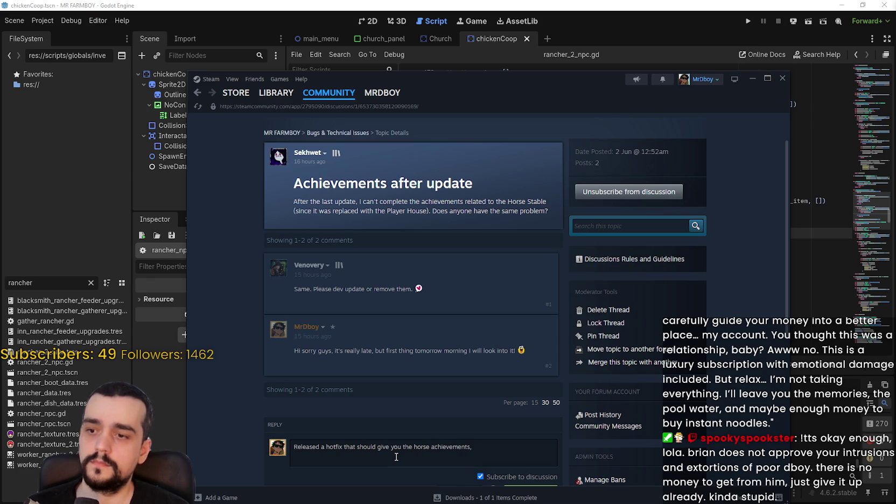
type("not sure ")
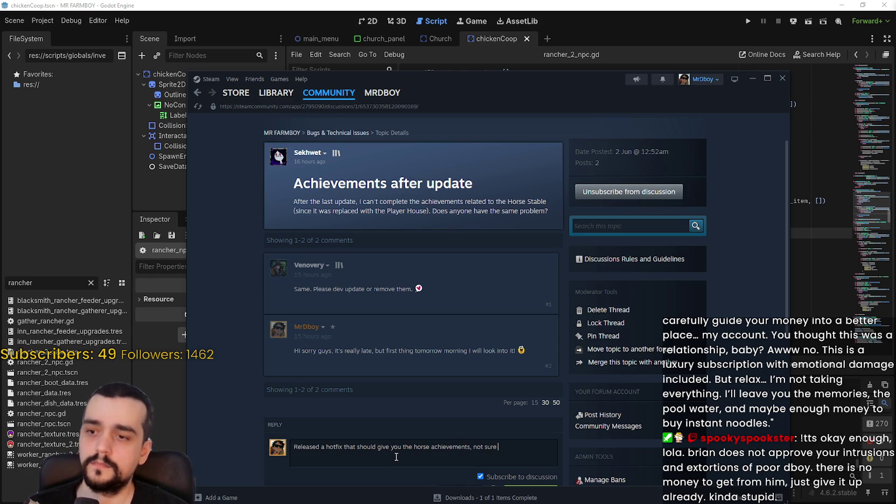
type("if you may have to")
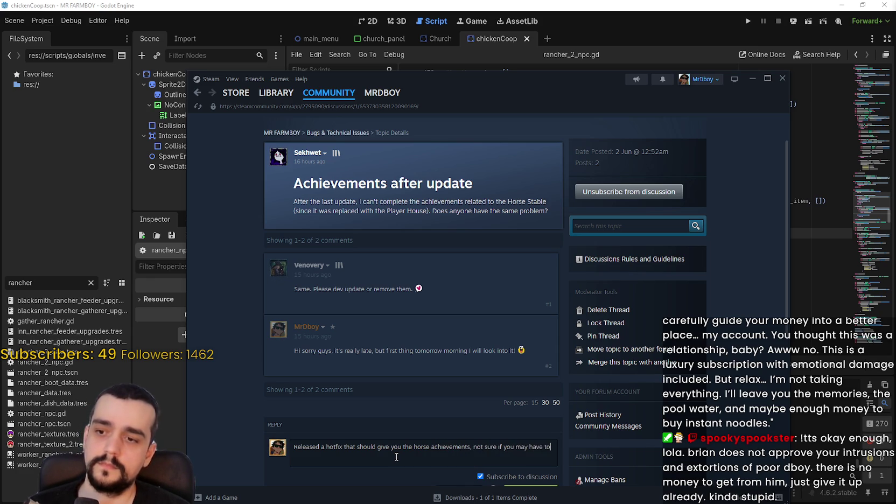
type(" do a re")
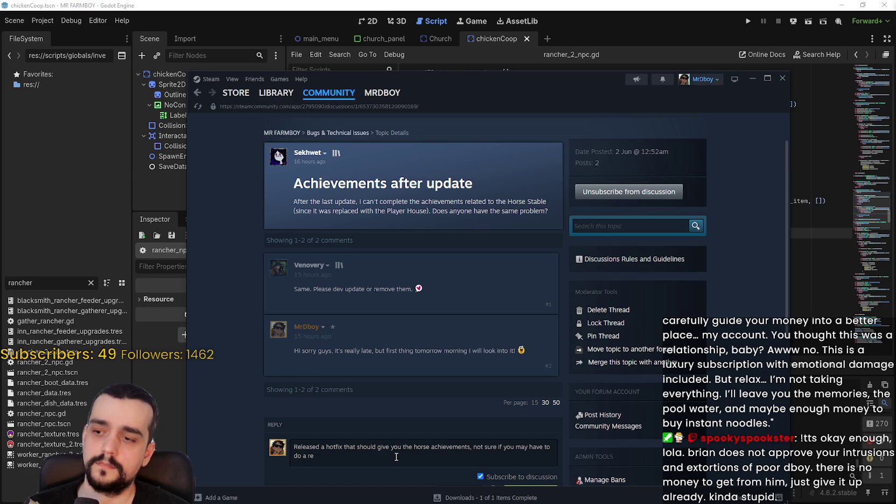
type("start, i")
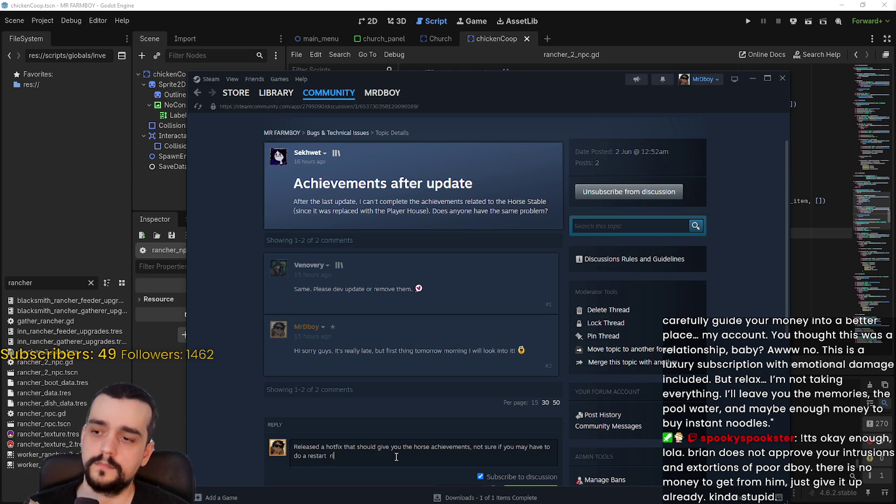
key("BackSpace")
key("BackSpace")
key("BackSpace")
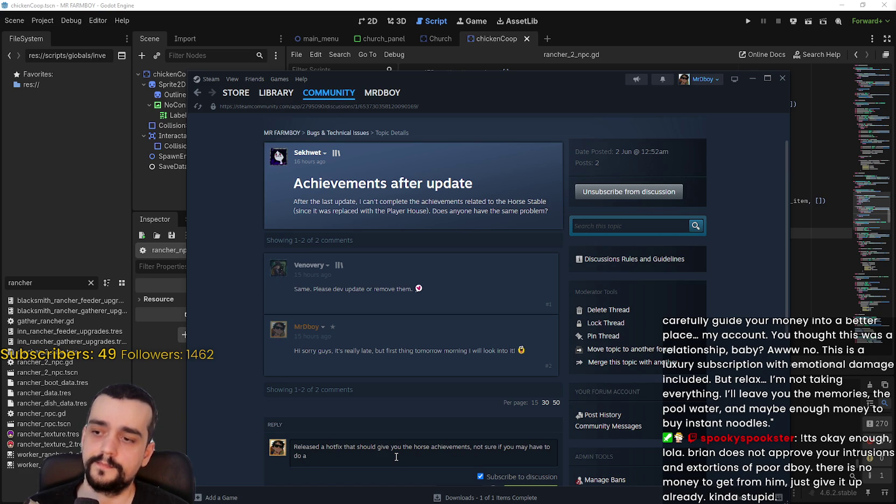
type("a relog")
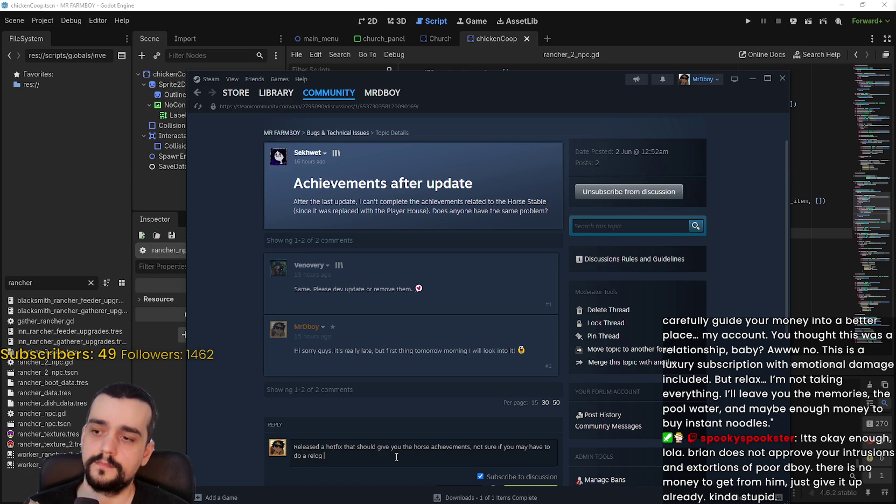
type(" af")
key("BackSpace")
key("BackSpace")
key("BackSpace")
key("BackSpace")
key("BackSpace")
key("BackSpace")
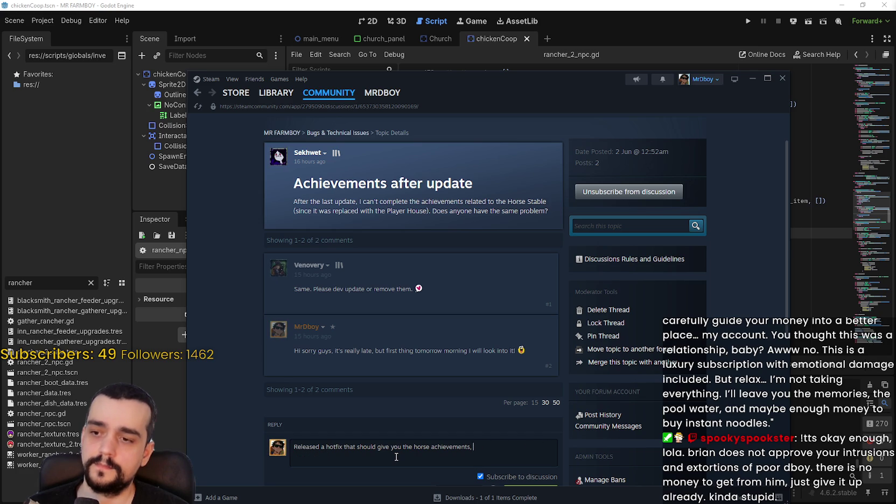
type(".")
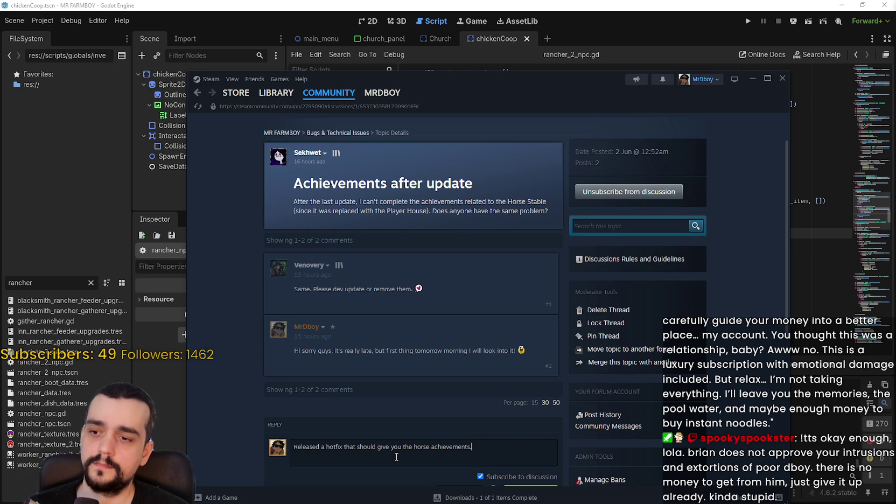
type(" You may have to d")
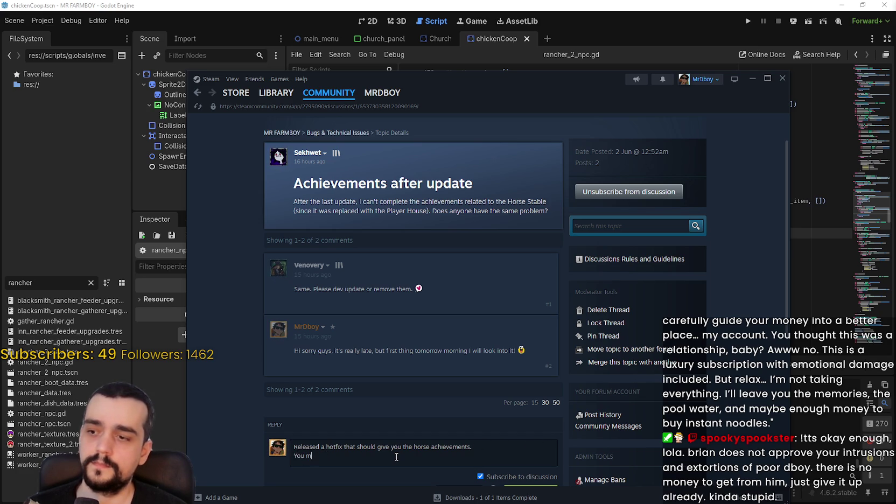
Step: Add that players may need to get into the game and relog to trigger it, then post
key("BackSpace")
type("get int")
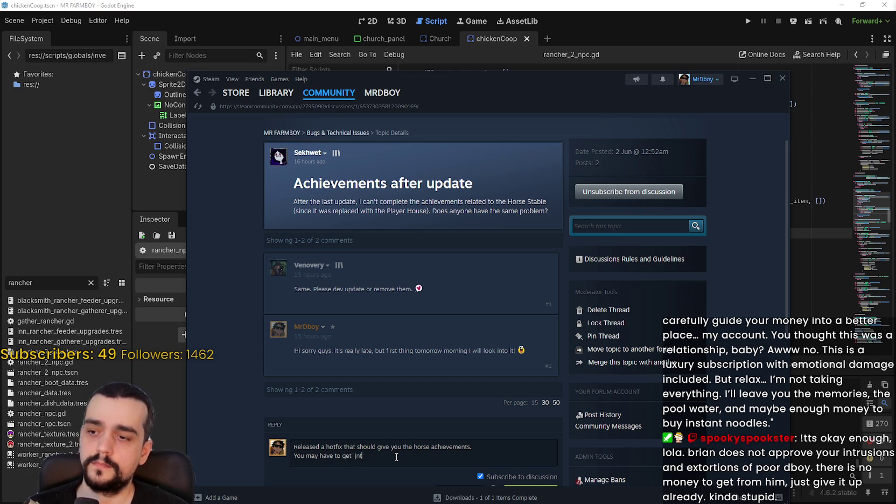
type("o the game,")
scroll(431, 443, "down", 2)
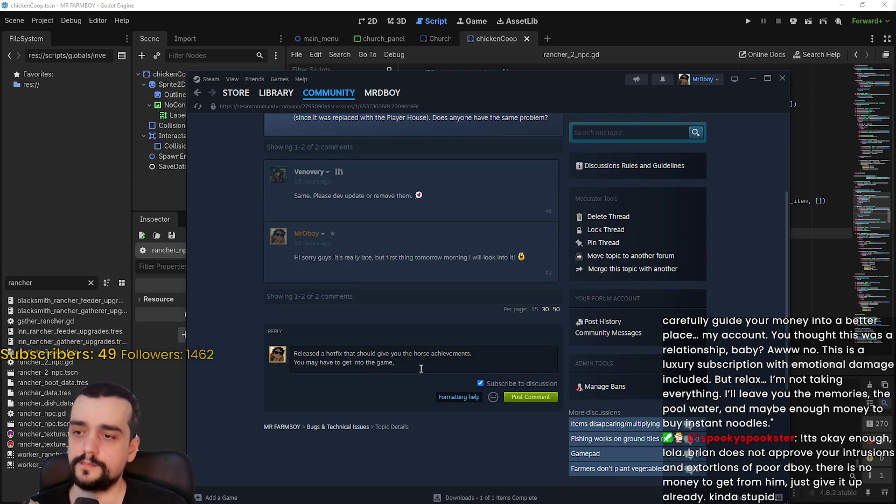
type("and relog")
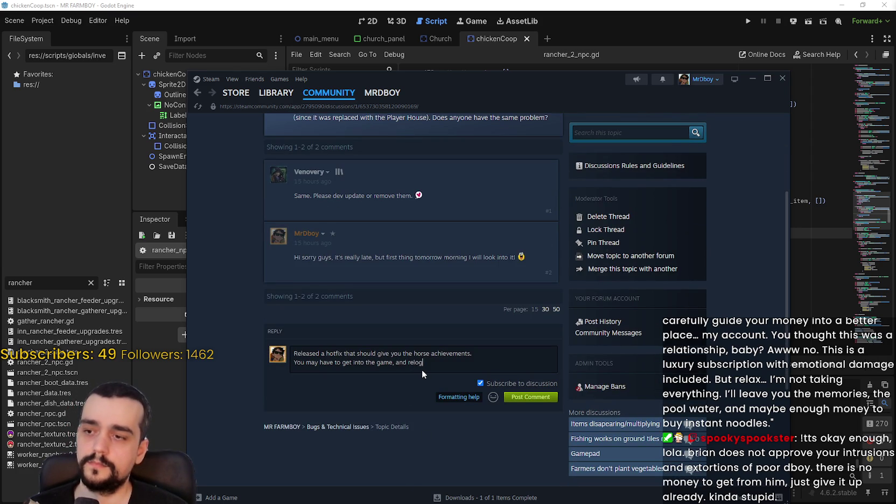
type(" again to trigger it proper")
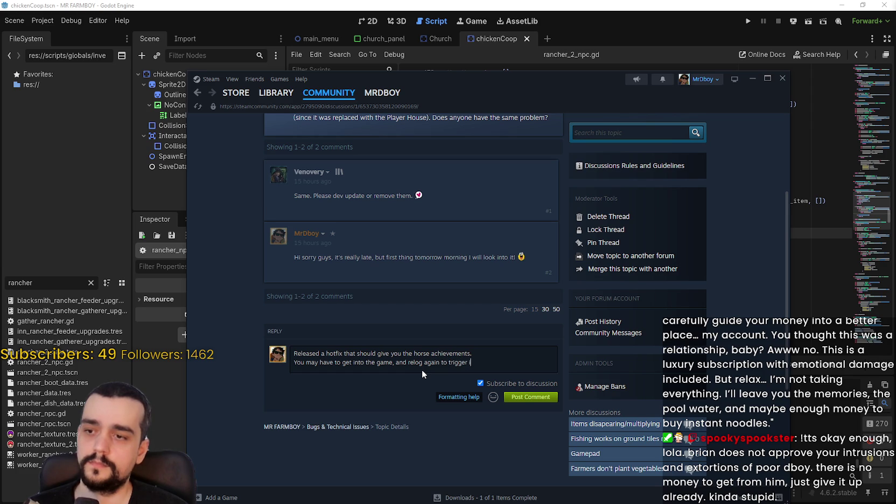
type("ly.")
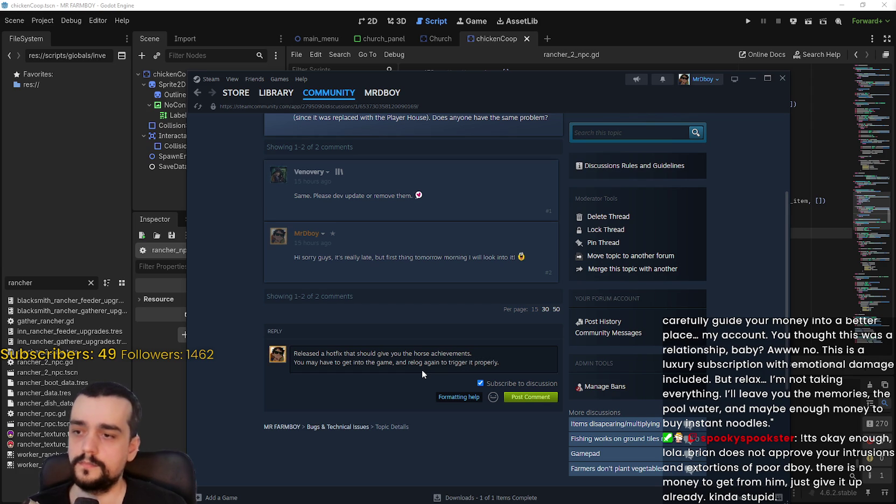
key("BackSpace")
type(", not sure i")
type("et me know!")
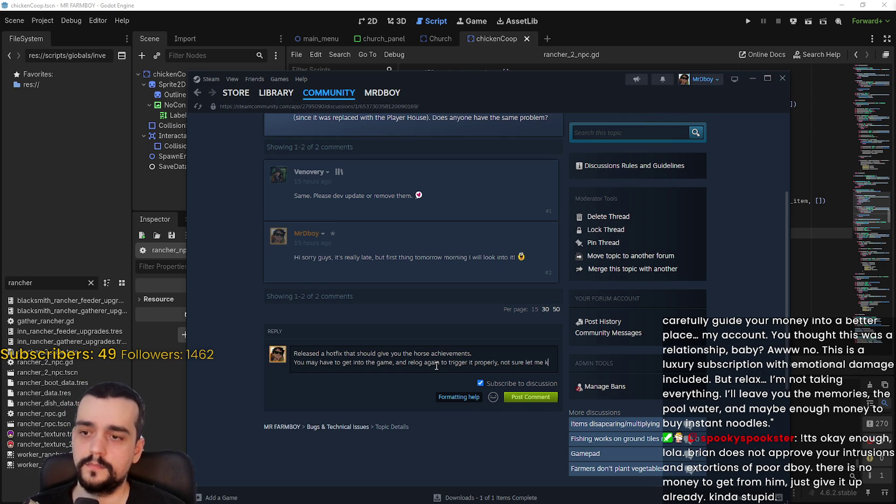
left_click(530, 405)
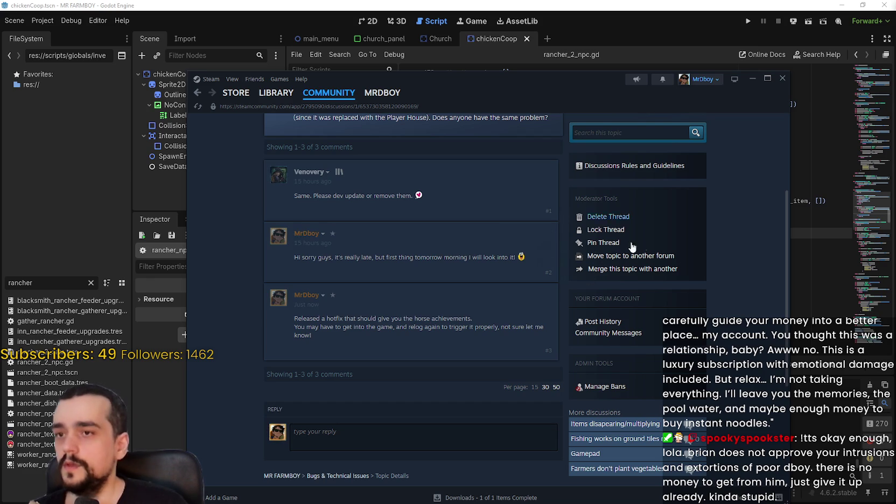
left_click(378, 11)
Step: In GitHub Desktop, enter v1.0.9-Live3 as the commit summary
left_click(554, 180)
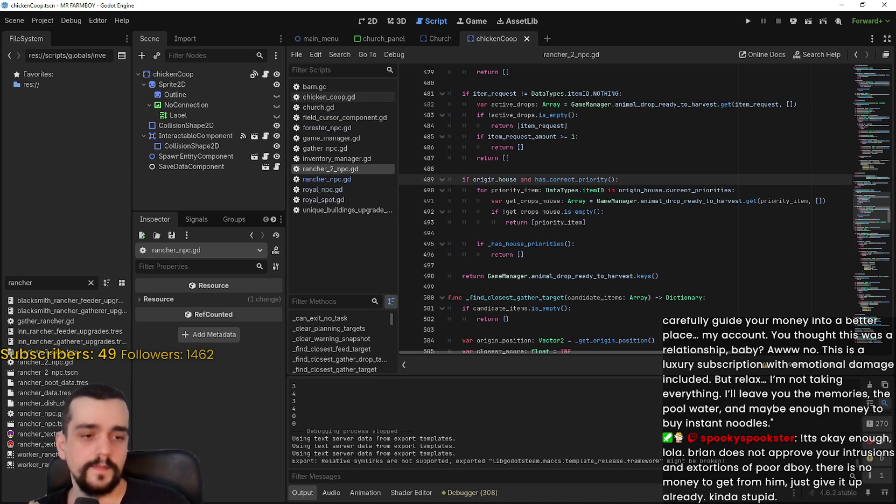
key("alt+Tab")
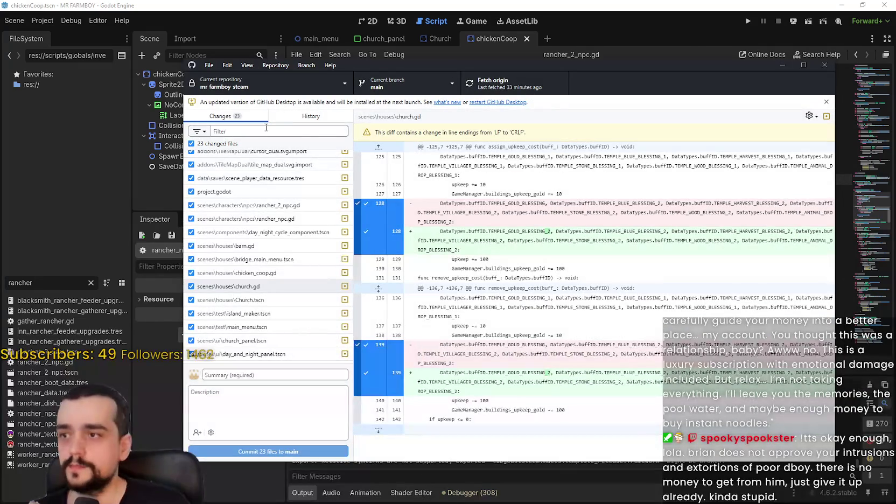
left_click(300, 120)
left_click(208, 117)
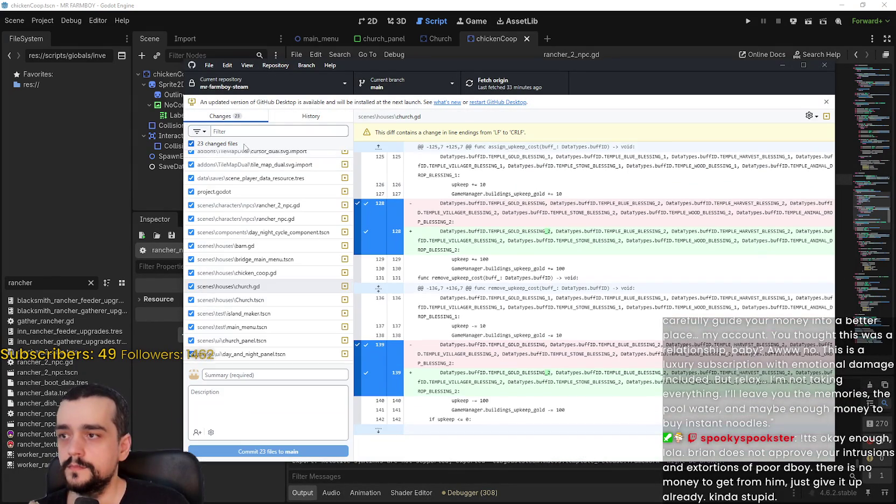
scroll(279, 331, "up", 2)
scroll(277, 322, "up", 2)
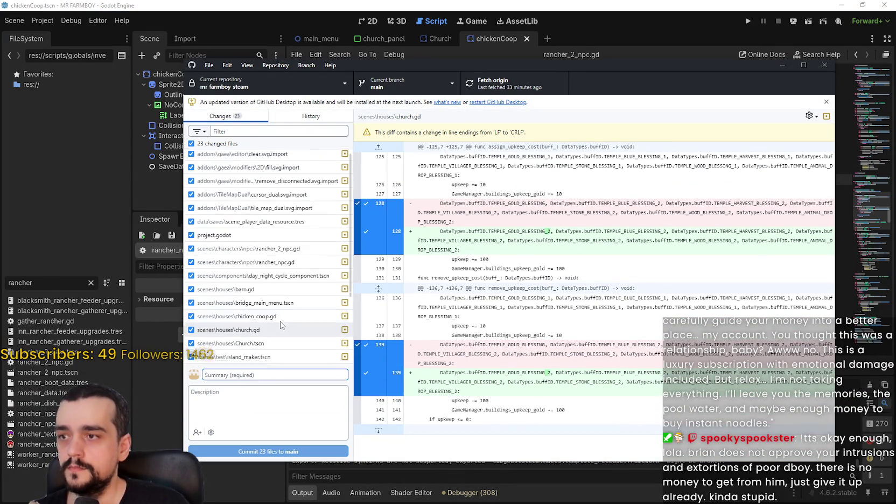
scroll(273, 305, "down", 3)
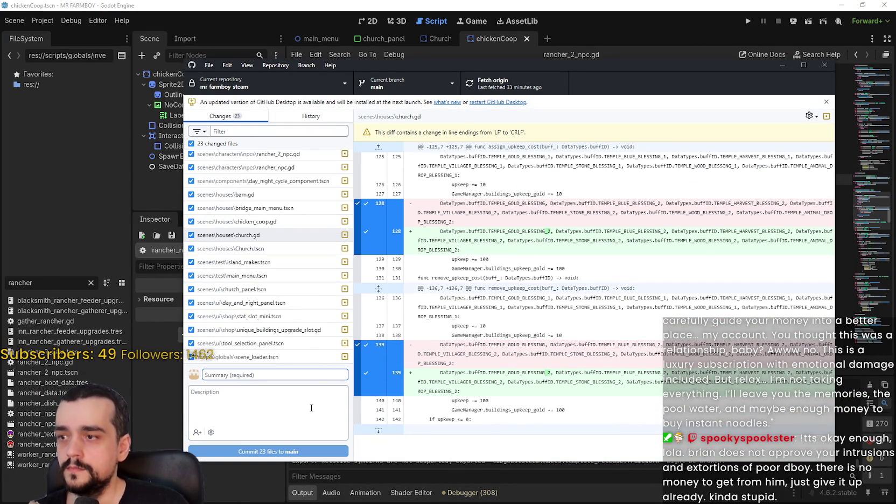
type("v1.0.9")
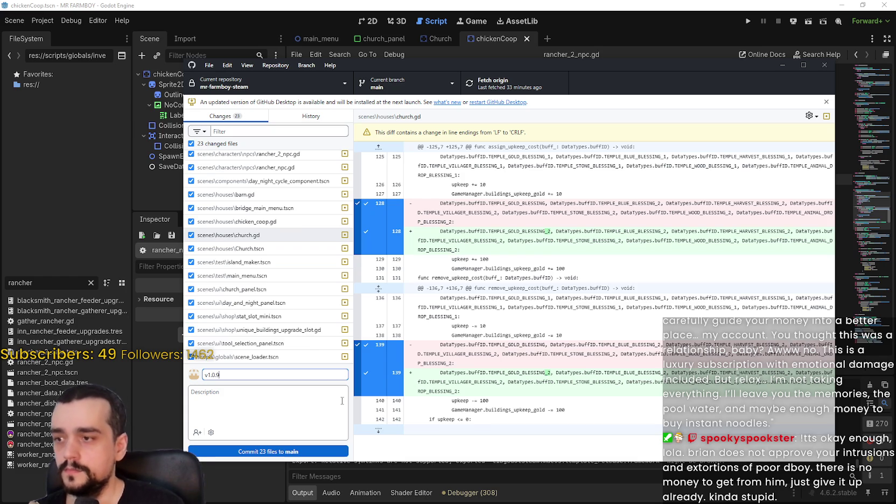
type("-Live3")
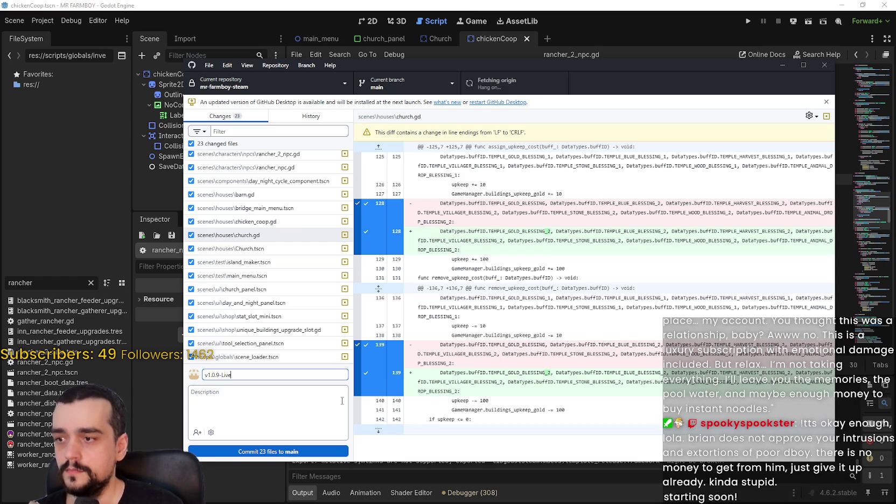
Step: Commit the 23 changed files to main and push to origin
left_click(301, 116)
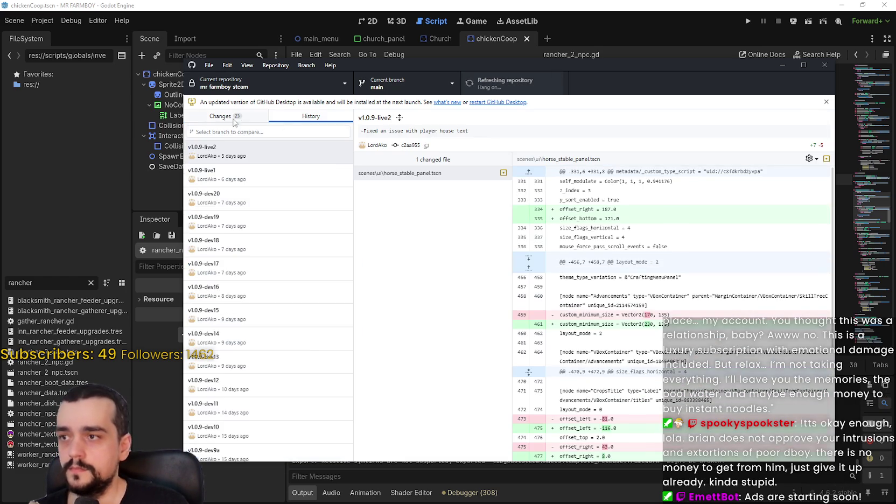
left_click(218, 117)
left_click(255, 455)
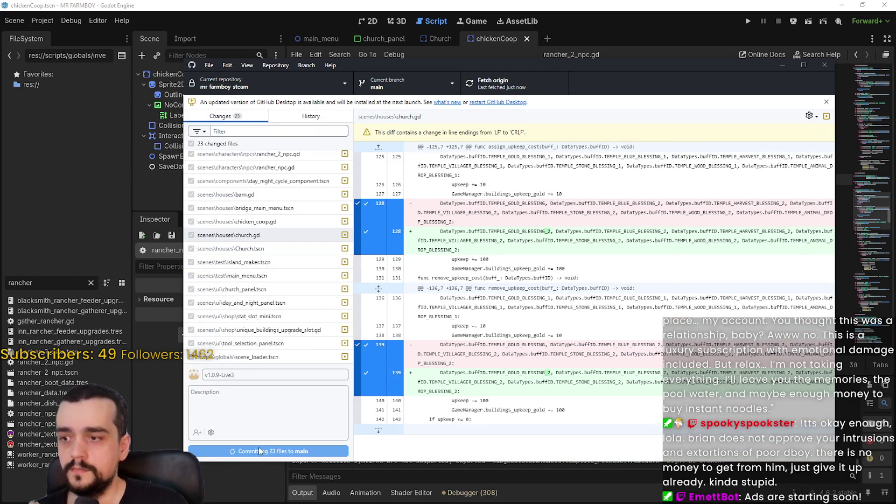
left_click(533, 84)
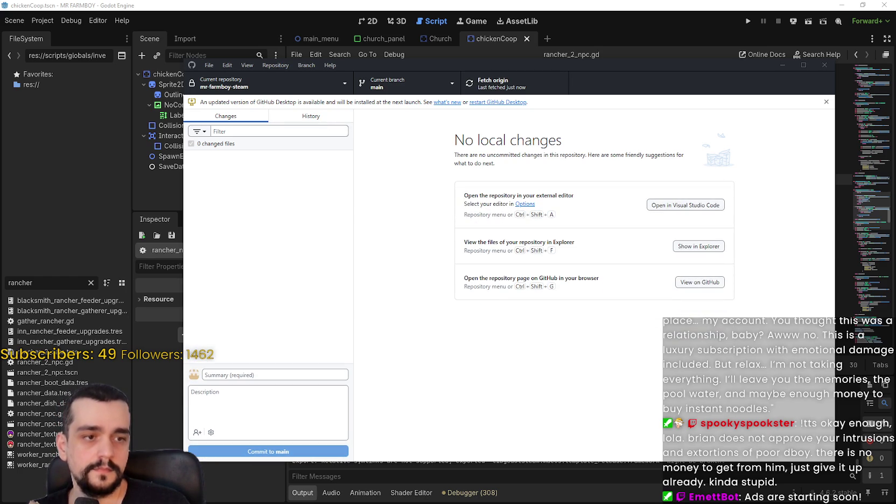
left_click(305, 116)
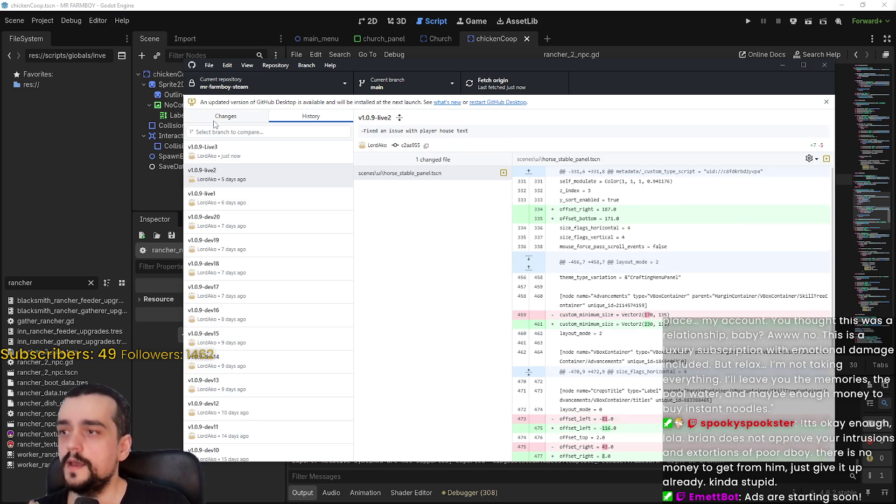
Step: Select the top v1.0.9-Live3 commit in History to review its 15 changed files
left_click(236, 153)
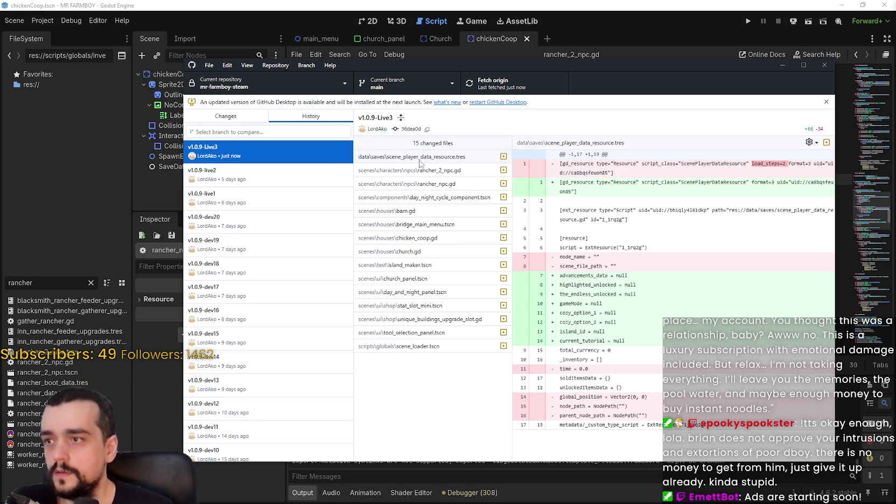
left_click_drag(525, 67, 555, 66)
key("alt+Tab")
left_click(597, 247)
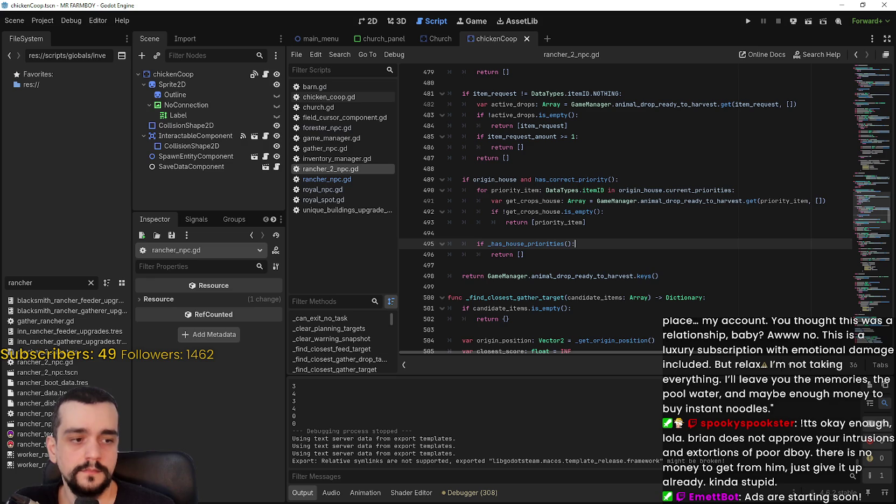
key("alt+Tab")
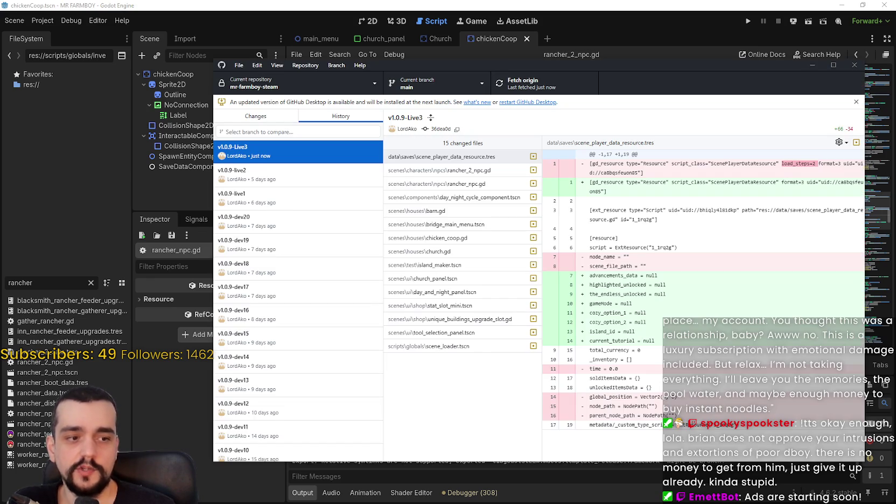
left_click(412, 89)
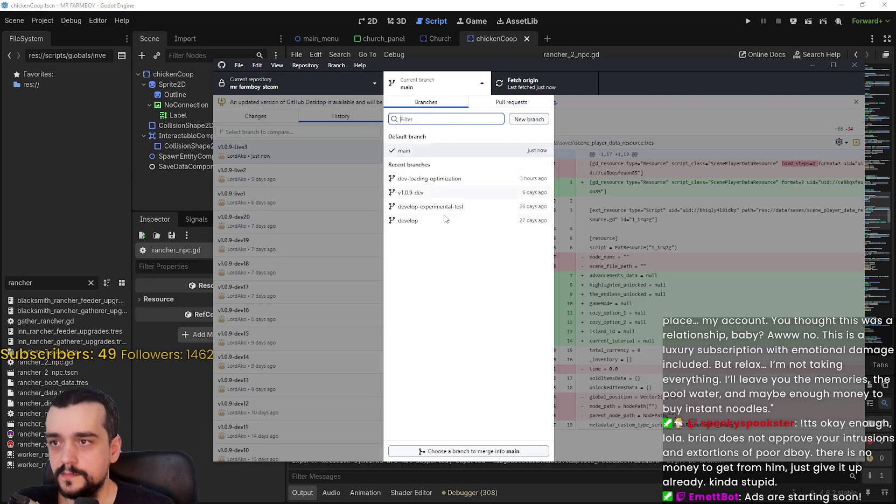
Step: Check out the dev-loading-optimization branch and return to the Godot editor
left_click(453, 183)
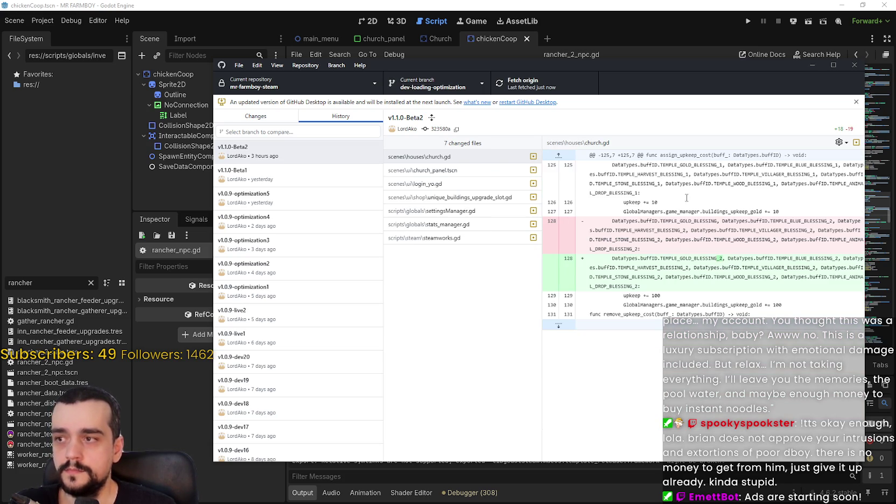
left_click(277, 119)
left_click(641, 6)
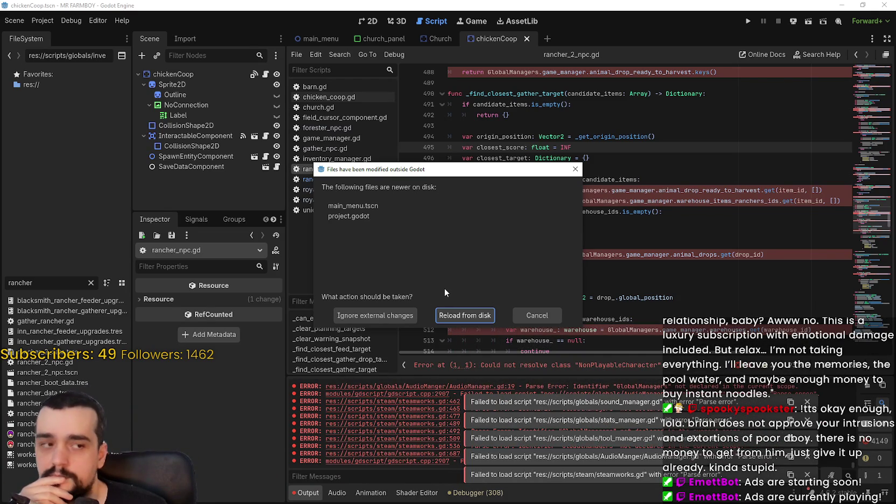
Step: Reload main_menu.tscn and project.godot from disk, then reload the current Godot project
left_click(464, 316)
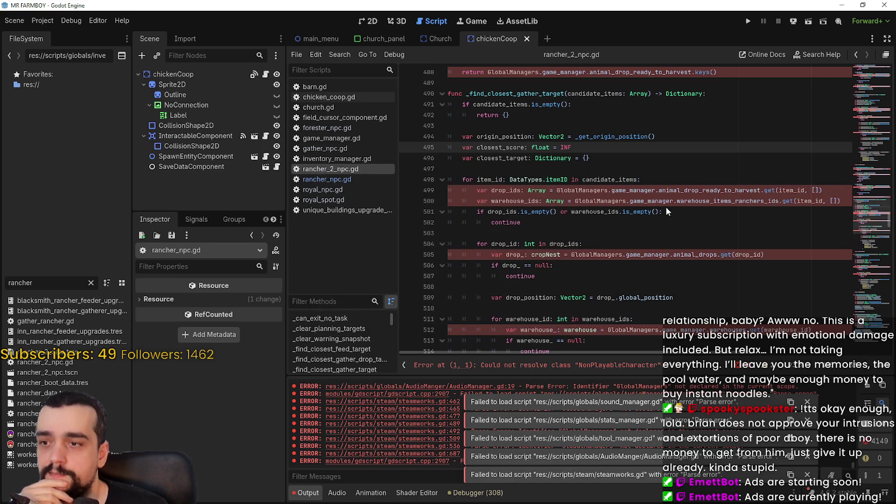
scroll(649, 216, "up", 3)
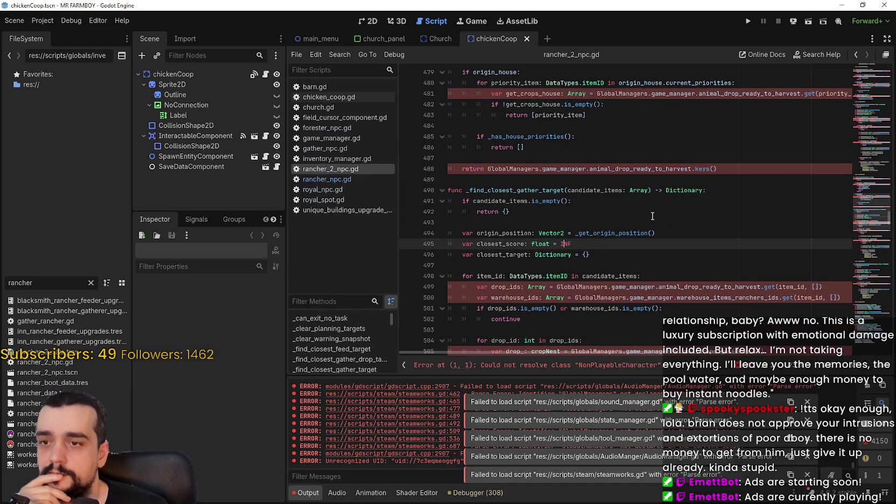
left_click(34, 23)
left_click(67, 133)
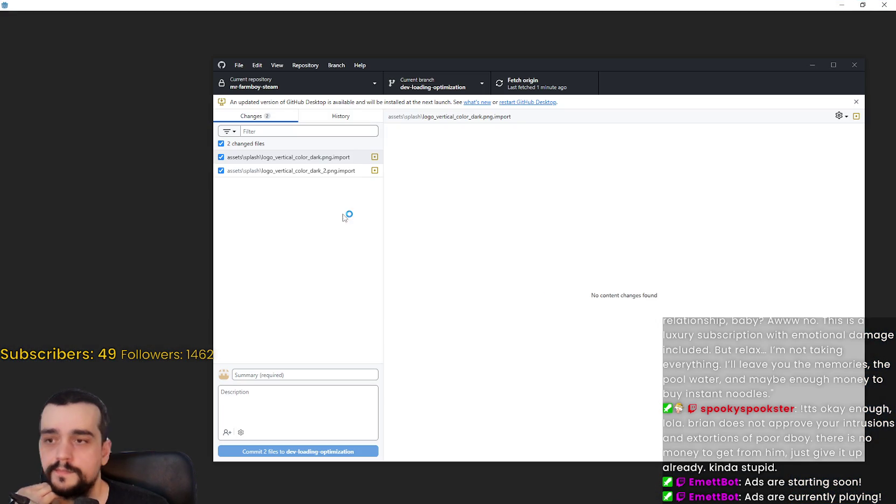
Step: Inspect the first changed splash logo .import file's diff in GitHub Desktop
left_click(314, 172)
left_click(313, 158)
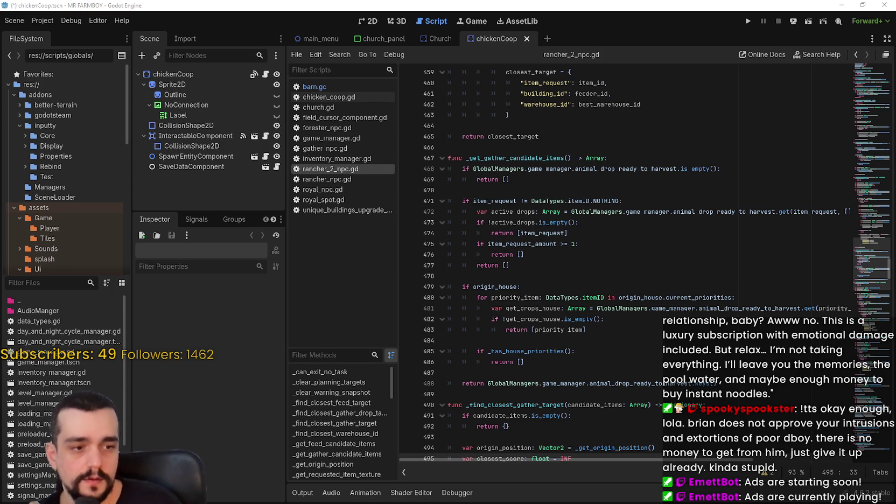
Step: Review the changed project.godot file, then run MR FARMBOY from Godot
key("alt+Tab")
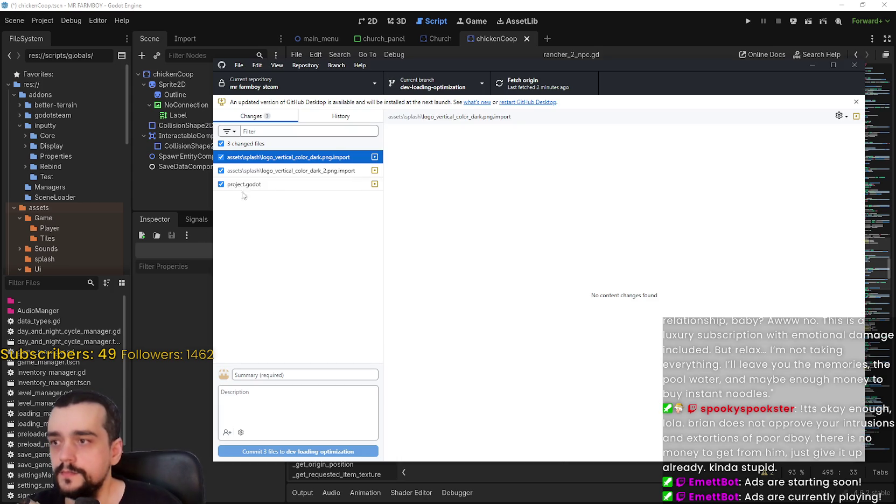
left_click(245, 184)
left_click(554, 5)
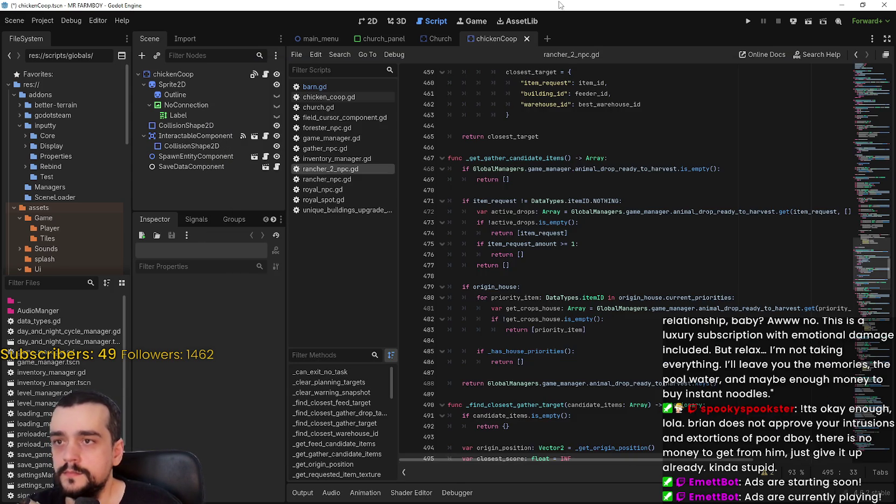
left_click(747, 21)
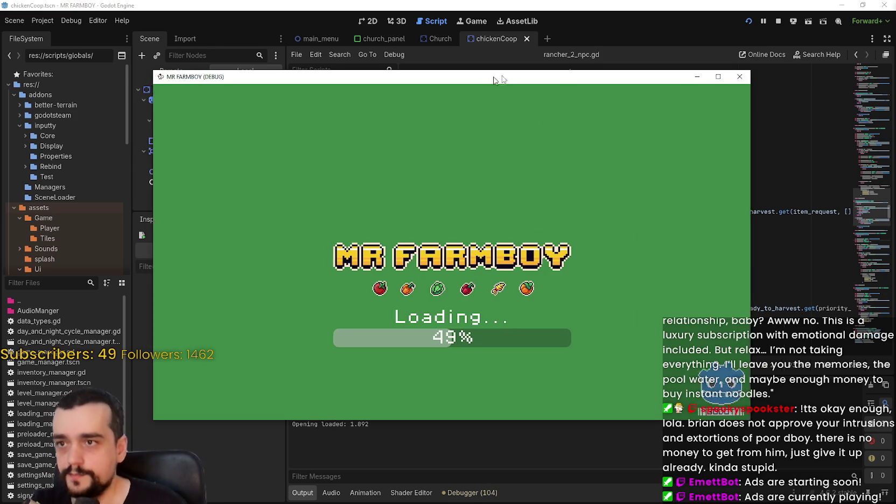
Step: Load Save 1 in the running MR FARMBOY game, then return to rancher_2_npc.gd at line 470
left_click_drag(491, 80, 569, 50)
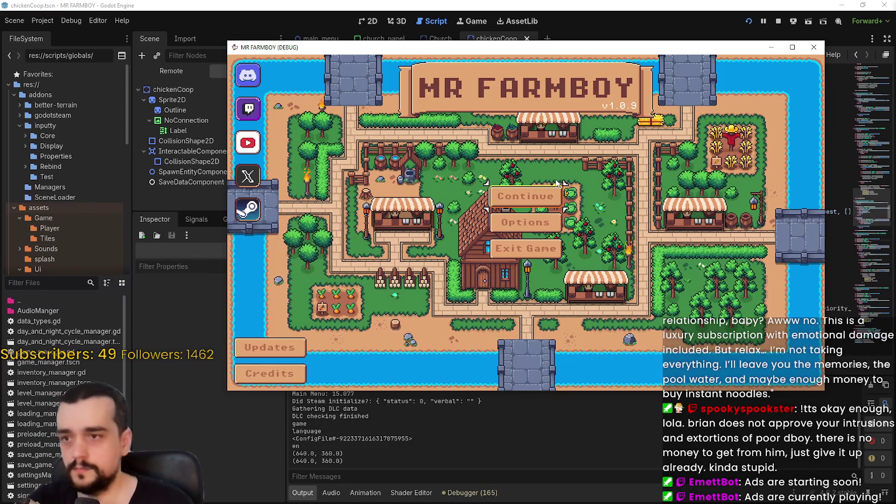
left_click(554, 194)
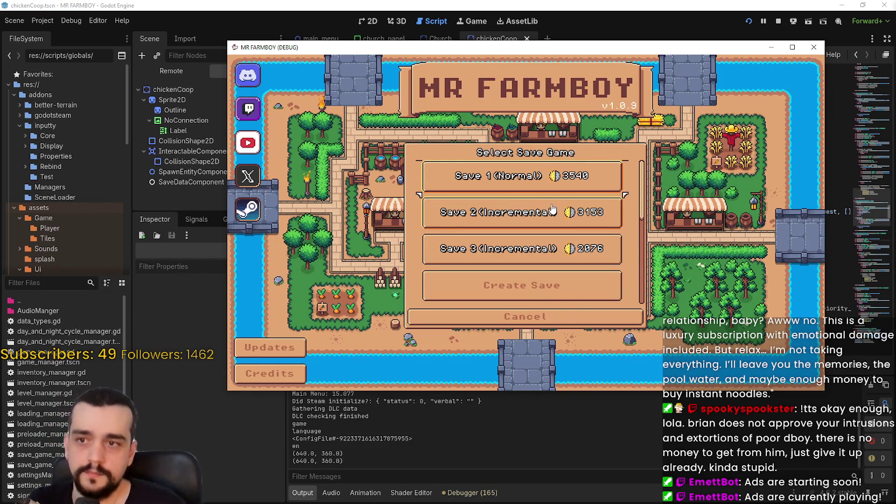
scroll(552, 221, "down", 3)
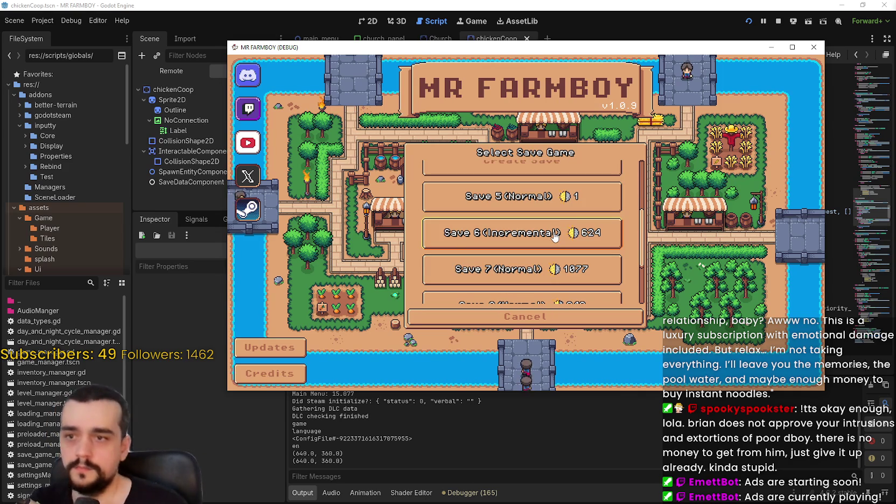
scroll(554, 234, "up", 3)
scroll(552, 237, "up", 2)
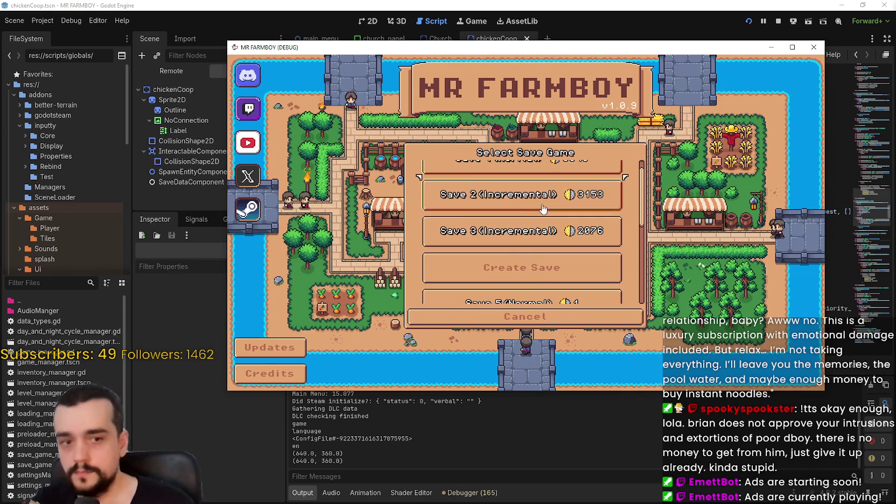
left_click(498, 180)
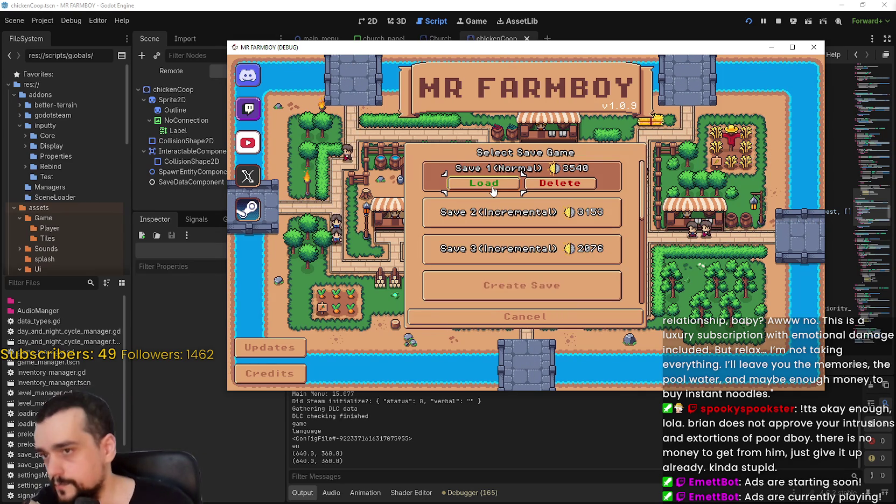
left_click(497, 185)
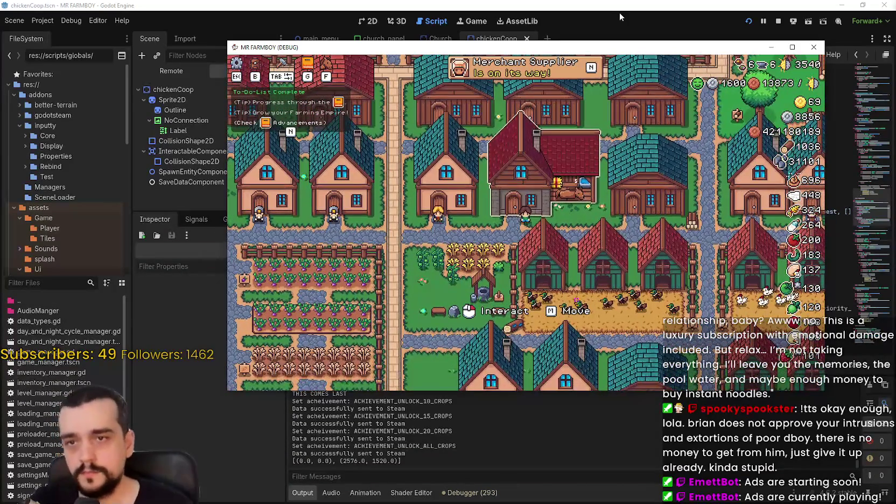
left_click(619, 14)
left_click(647, 190)
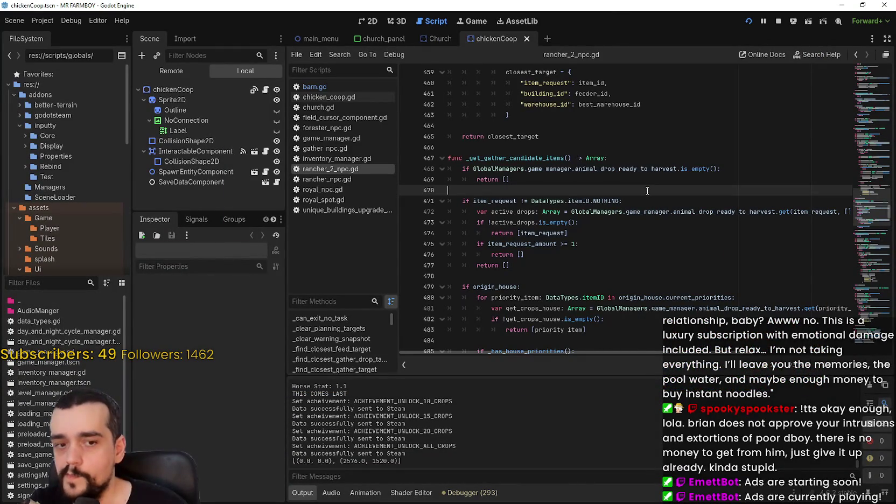
Step: Switch from Godot to GitHub Desktop to see the three changed files, including project.godot
left_click(615, 147)
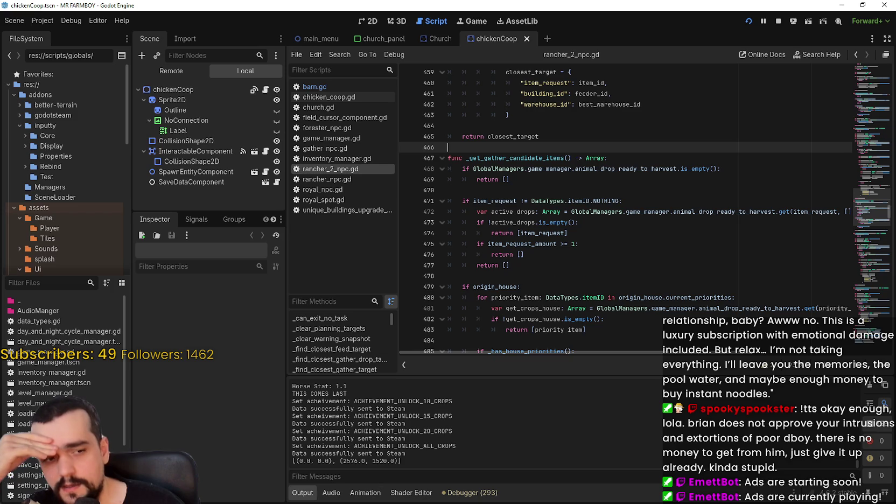
key("alt+Tab")
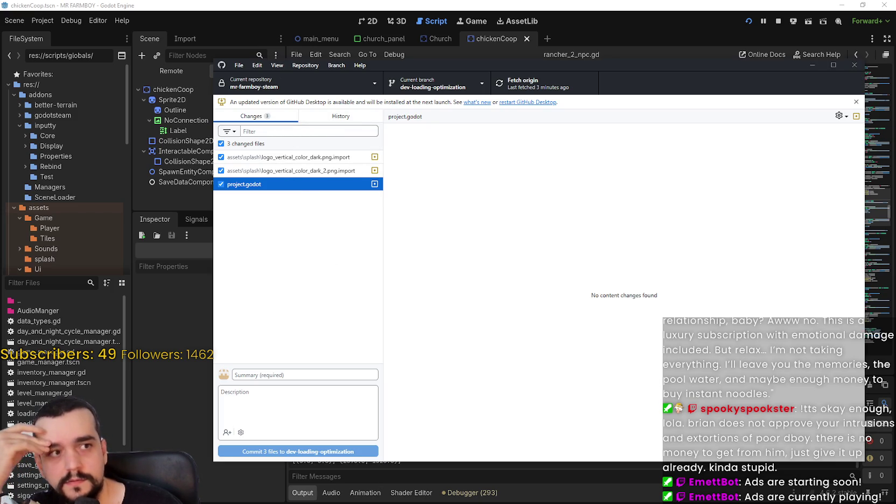
Step: Review the changed project.godot and two .import files, then return to rancher_2_npc.gd in Godot
key("alt+Tab")
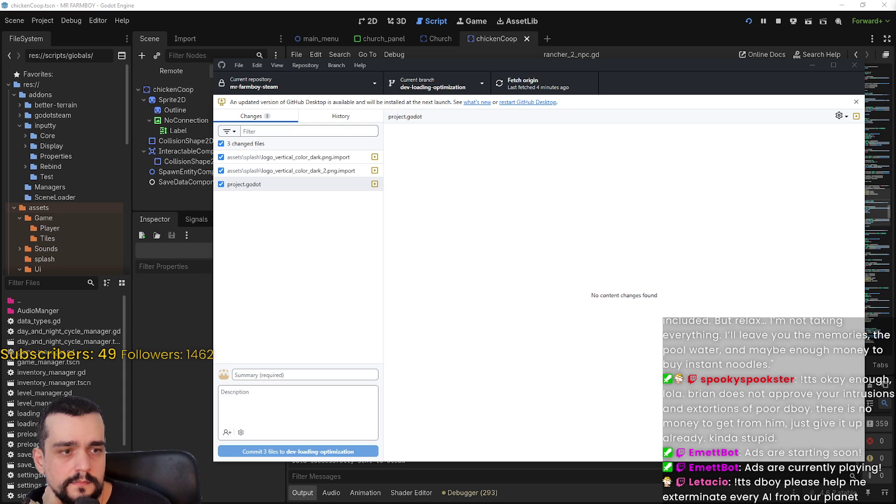
key("alt+Tab")
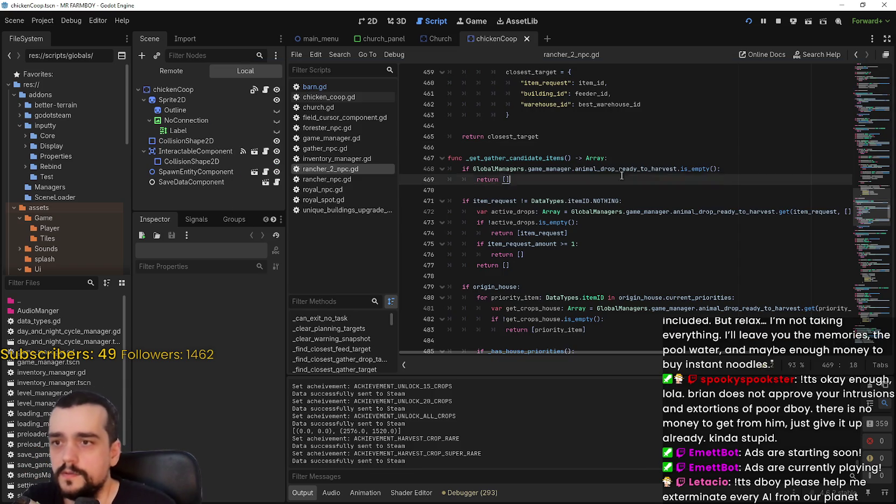
Step: Switch to the Church scene and open its church.gd script
left_click_drag(621, 176, 618, 169)
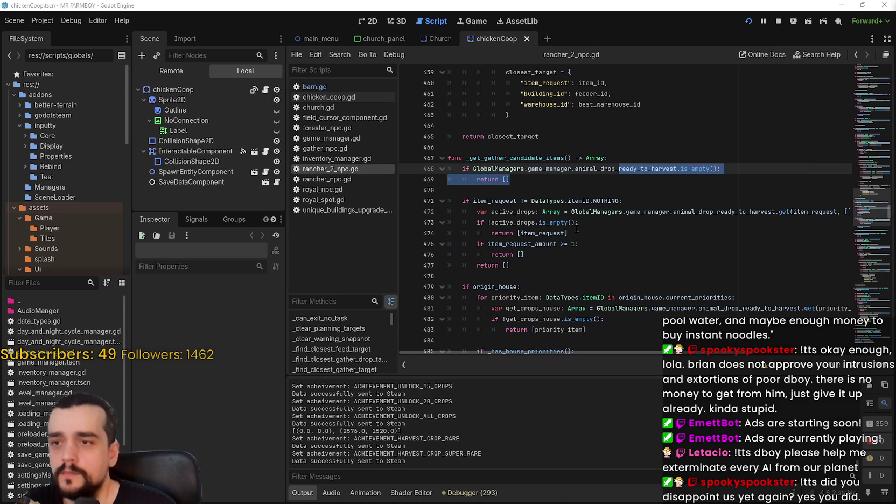
left_click(577, 222)
left_click(576, 191)
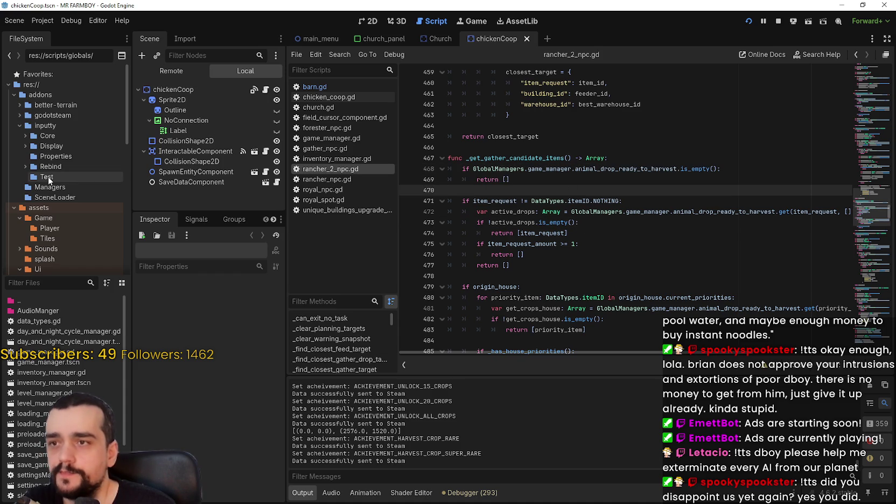
left_click(437, 39)
left_click(266, 92)
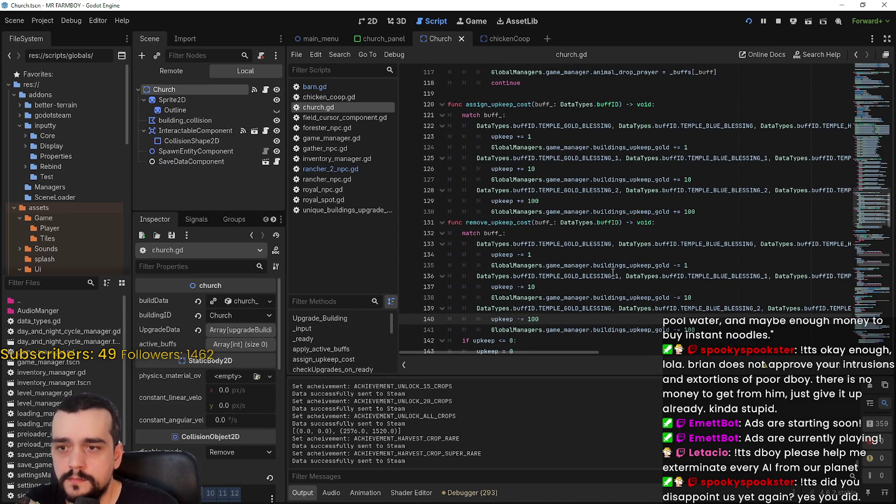
Step: Change line 139 to TEMPLE_GOLD_BLESSING_2, save, and open chicken_coop.gd
left_click(613, 309)
type("_2")
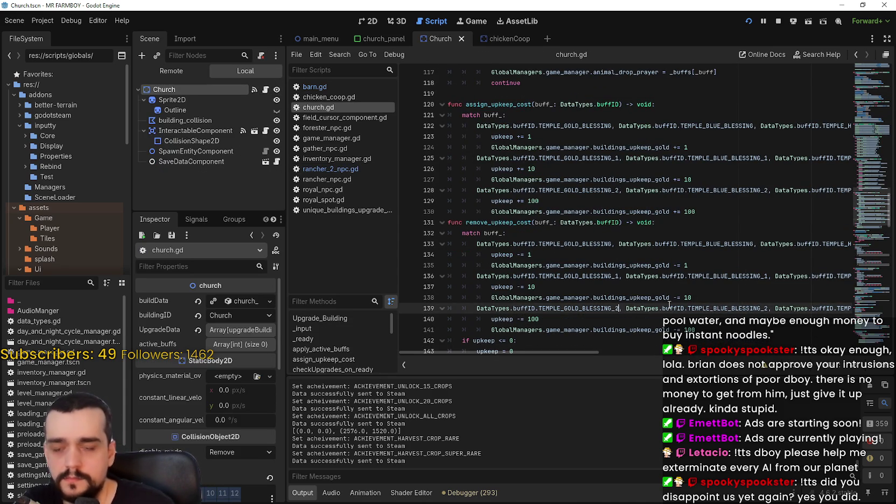
key("ctrl+s")
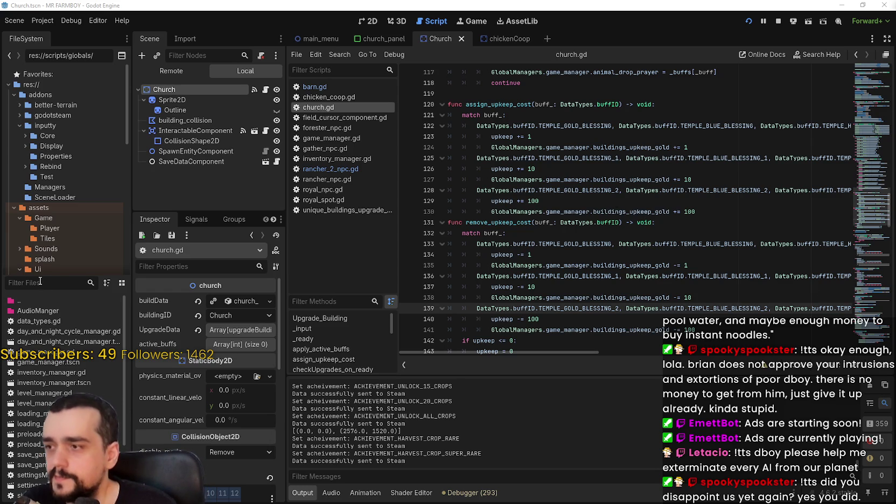
left_click(334, 98)
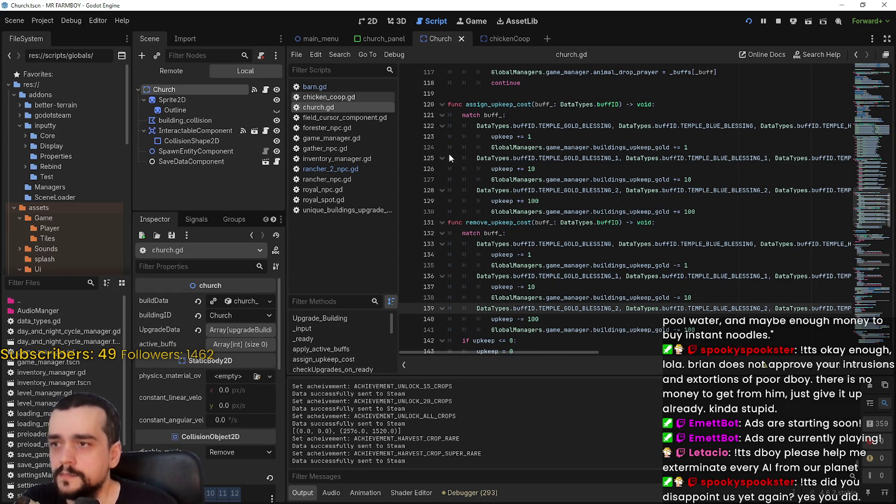
scroll(585, 223, "up", 1)
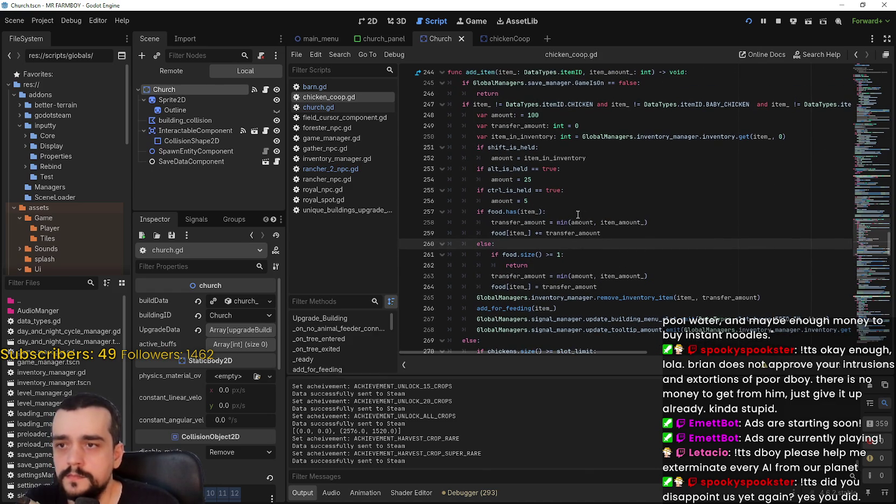
Step: Set the default and shift-held amounts to 50 and comment out the item_in_inventory line
left_click(631, 146)
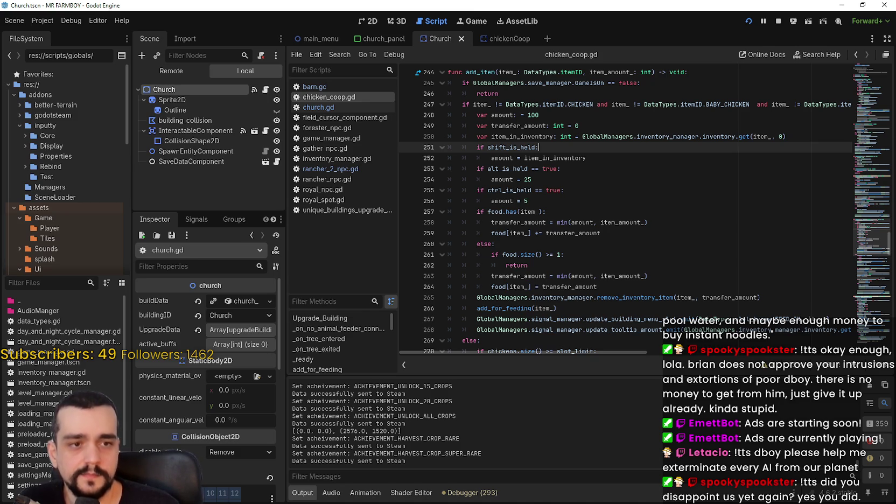
left_click(662, 199)
left_click(552, 156)
double_click(552, 156)
type("50")
double_click(541, 118)
type("50")
left_click(474, 138)
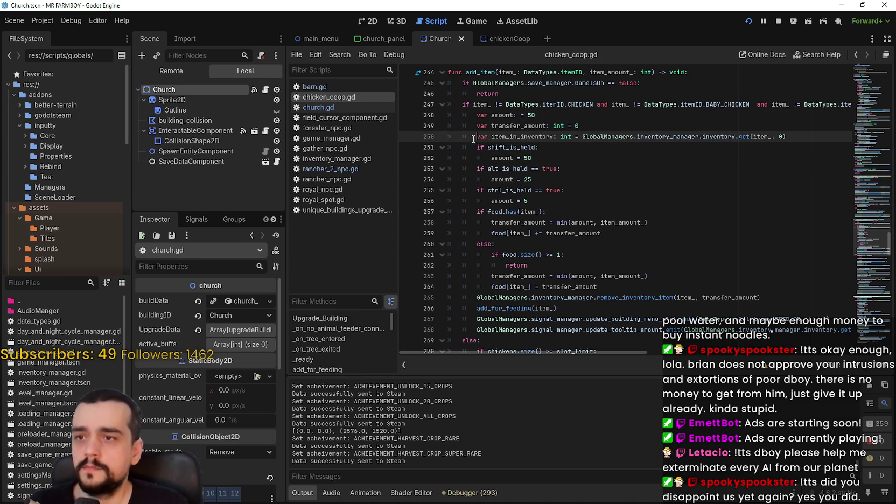
key("ctrl+k")
Step: Cap transfer_amount with min(amount, item_amount_, 50 - food[item_]), append ', 50' on line 264, and save
left_click(669, 227)
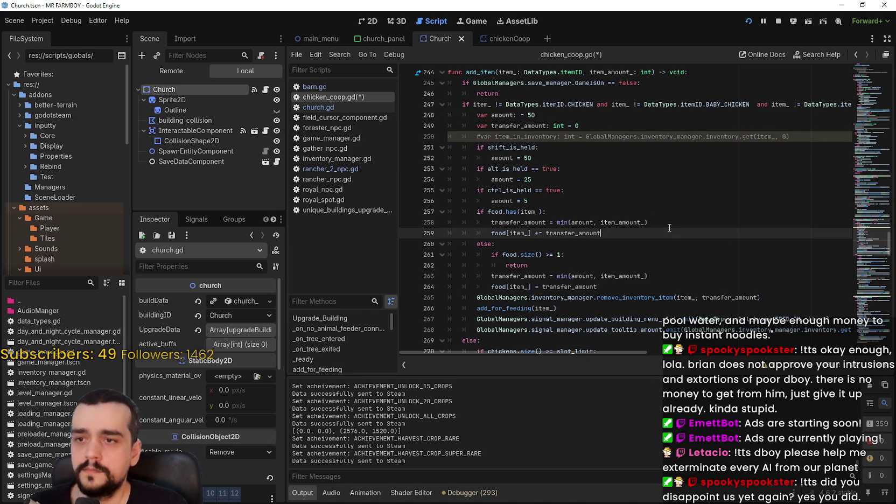
key("ctrl+shift+Return")
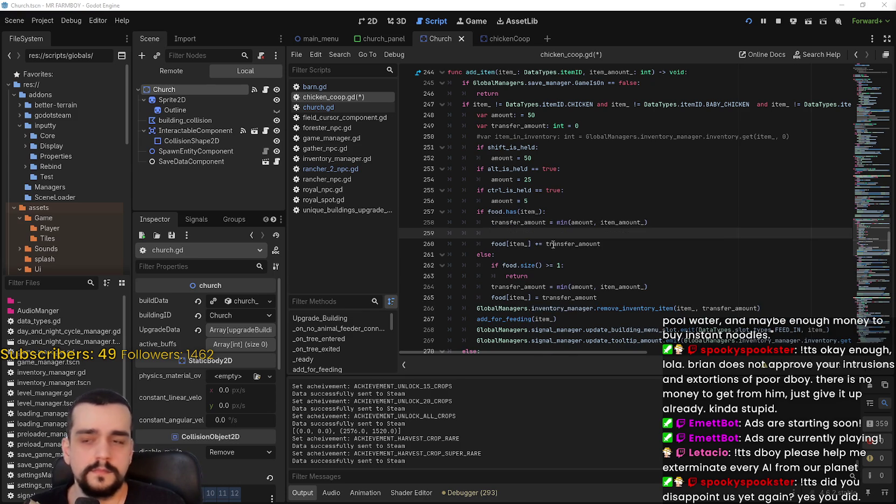
type("transfer_amount = min(amount, item_amount_, (50 - food[item_]))")
key("Up")
key("ctrl+k")
left_click(694, 232)
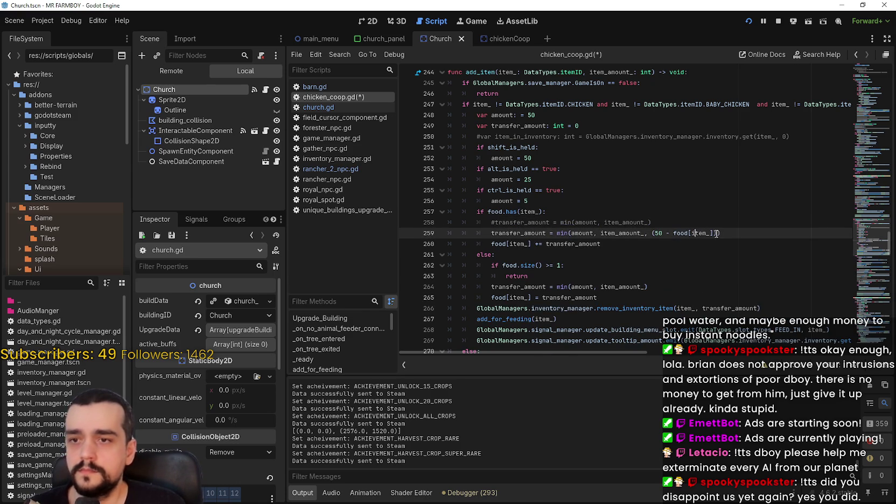
left_click(652, 286)
type(", 50")
key("ctrl+s")
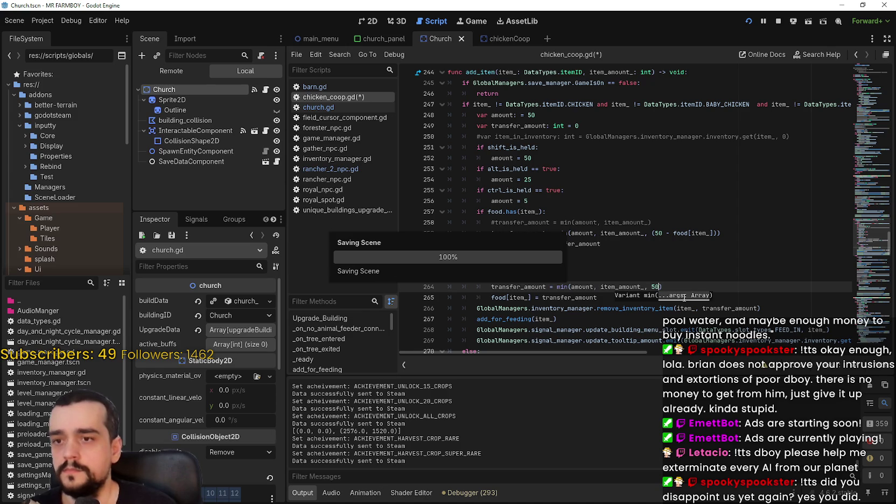
left_click(663, 258)
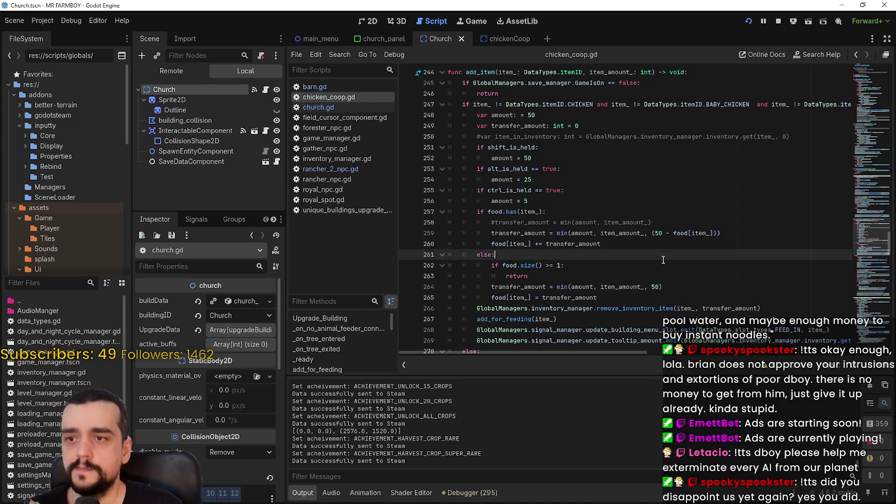
Step: Raise the refeed threshold on line 354 from 20 to 48
scroll(663, 259, "down", 2)
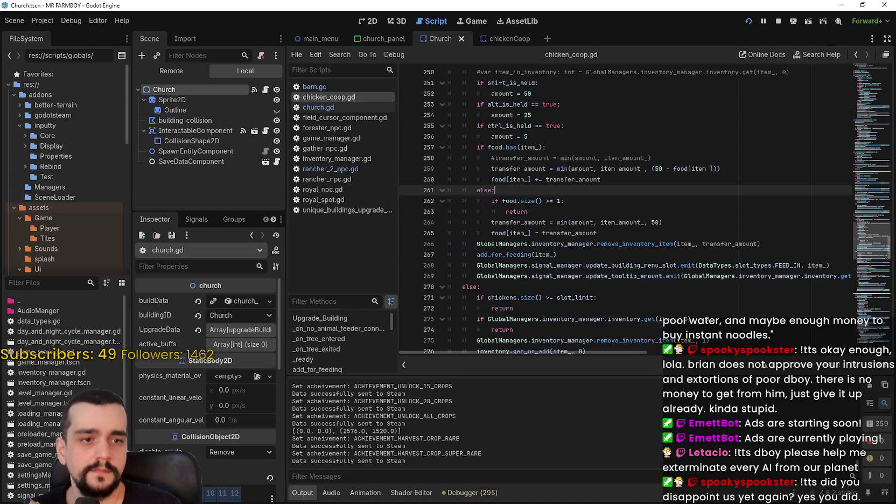
scroll(560, 252, "down", 7)
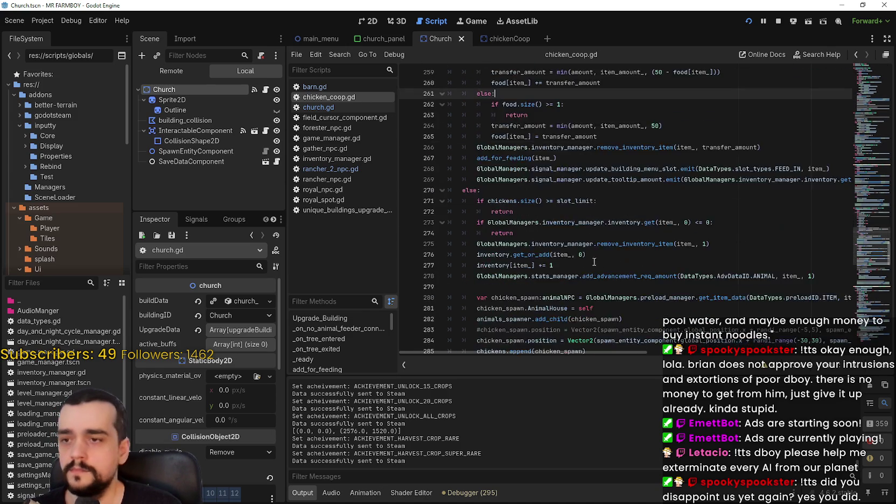
scroll(561, 252, "up", 7)
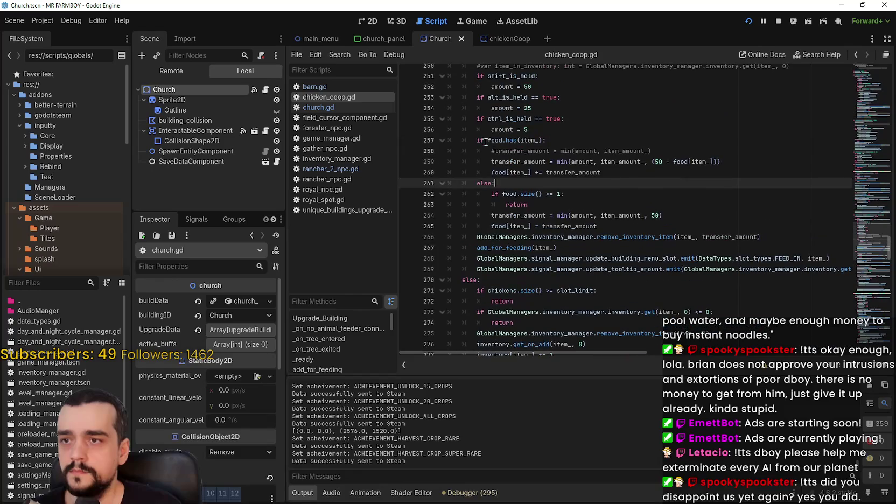
scroll(529, 132, "down", 13)
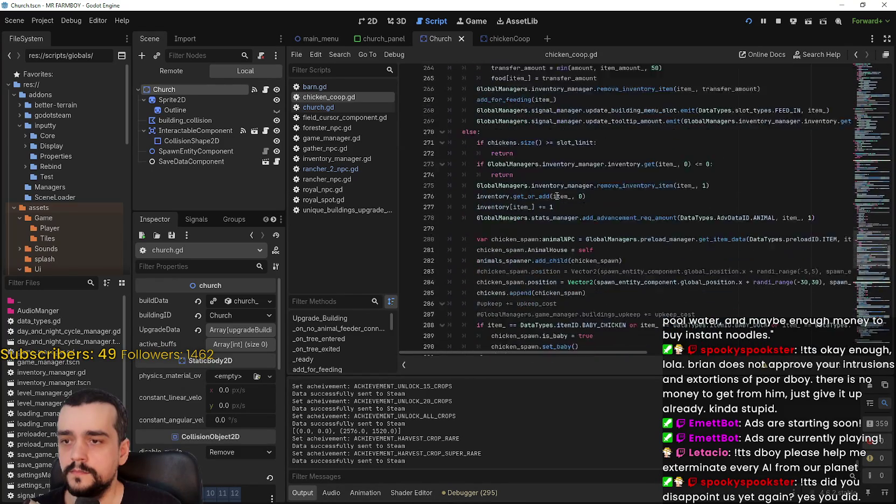
scroll(576, 221, "down", 3)
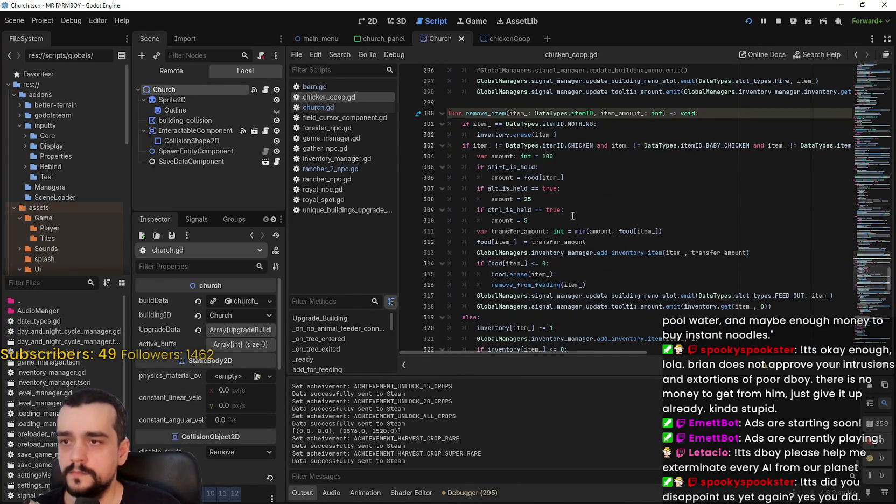
scroll(570, 212, "down", 1)
scroll(569, 202, "down", 2)
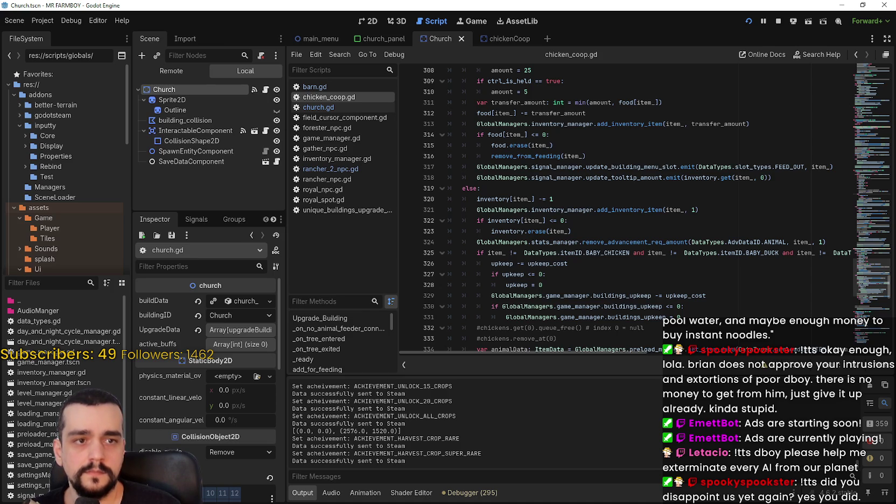
scroll(517, 225, "down", 12)
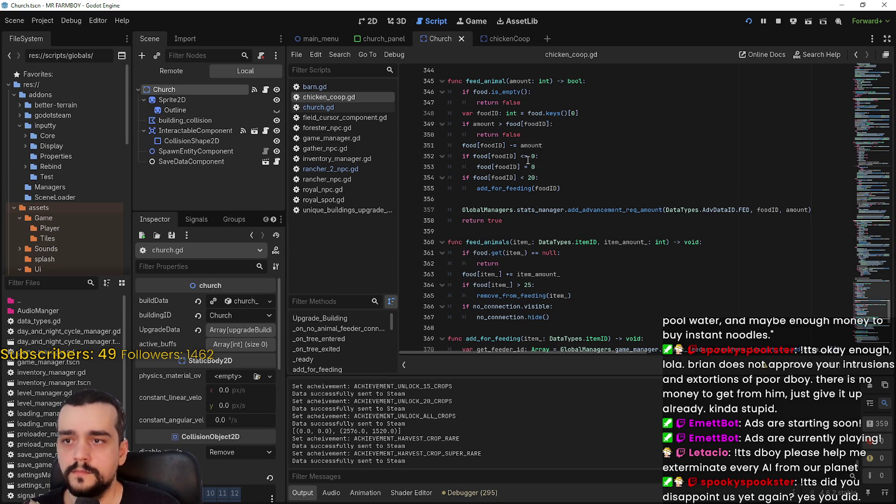
double_click(531, 178)
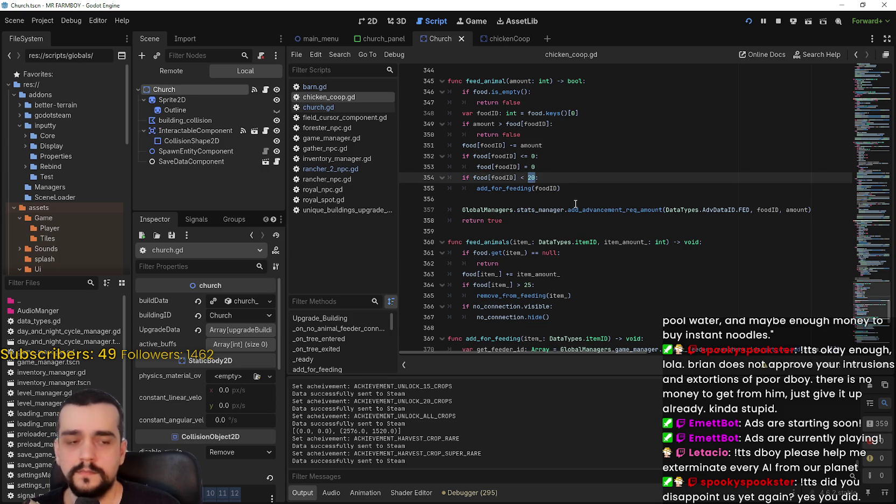
type("48")
Step: Raise the removal cap on line 364 from 25 to 50 and save chicken_coop.gd
scroll(542, 218, "down", 2)
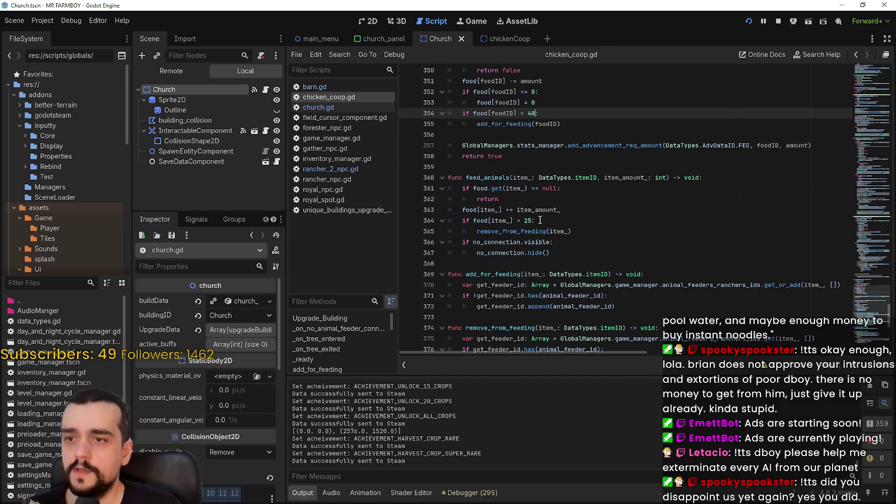
double_click(527, 221)
type("50")
left_click(570, 219)
key("ctrl+s")
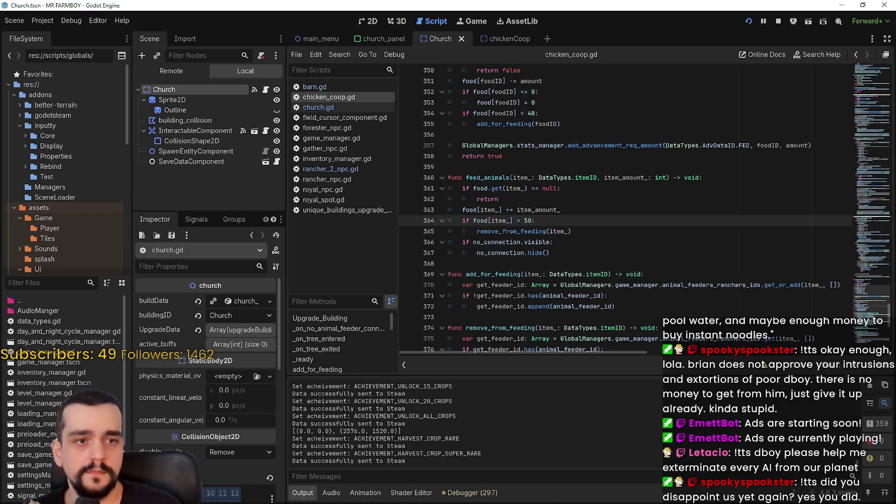
left_click(709, 242)
key("ctrl+s")
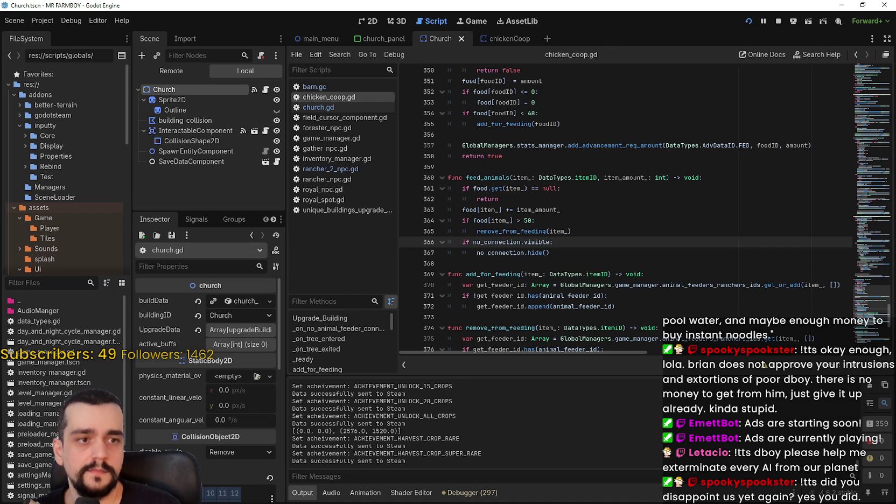
left_click(700, 252)
left_click(661, 263)
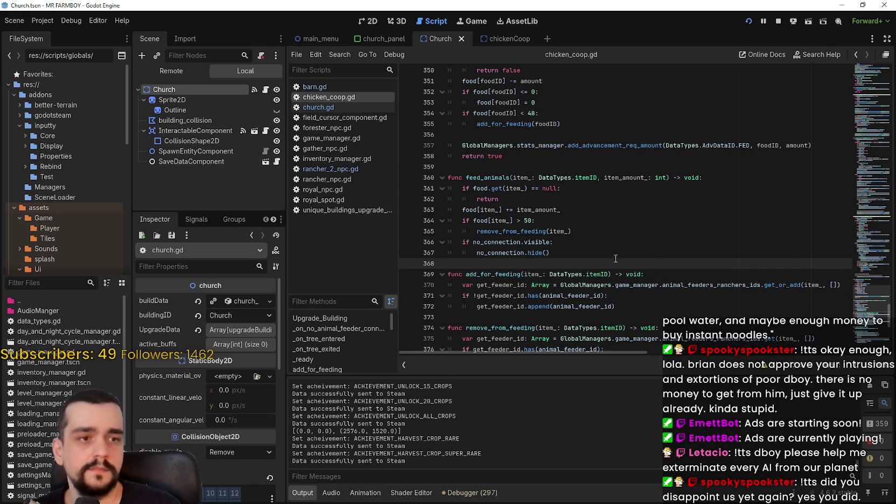
left_click(31, 285)
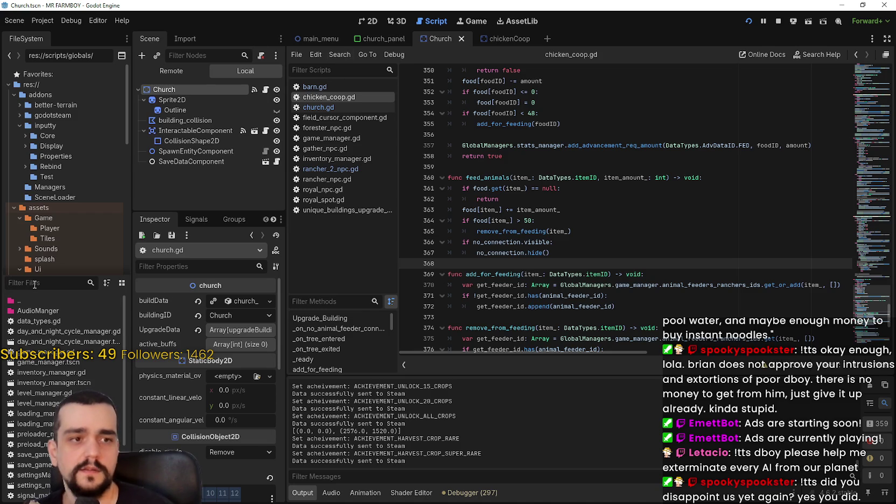
Step: Filter files by 'horse', open horse_stable_panel.tscn, and view unique_buildings_upgrade_slot.gd's unlock_features
type("horse")
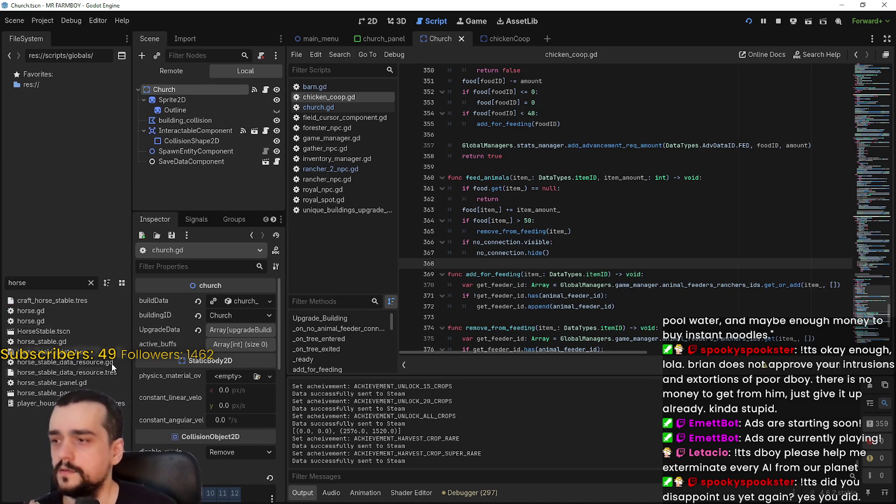
double_click(64, 393)
scroll(244, 152, "down", 3)
scroll(244, 153, "down", 10)
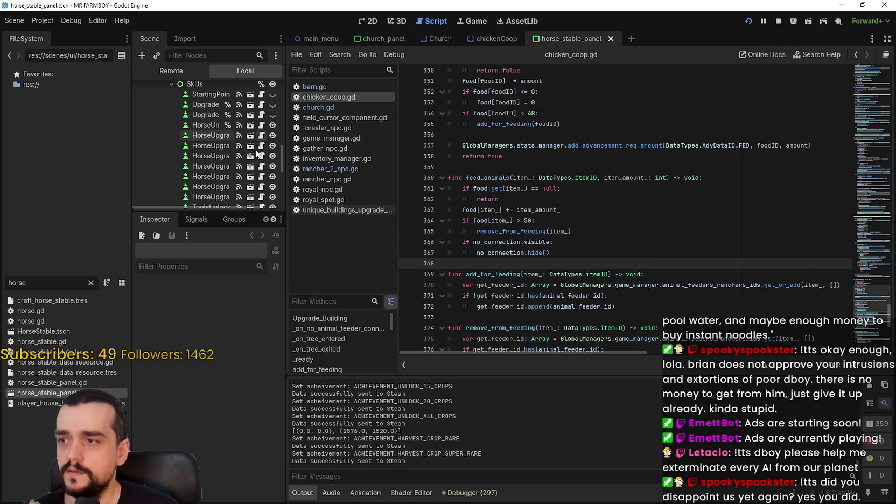
left_click(261, 155)
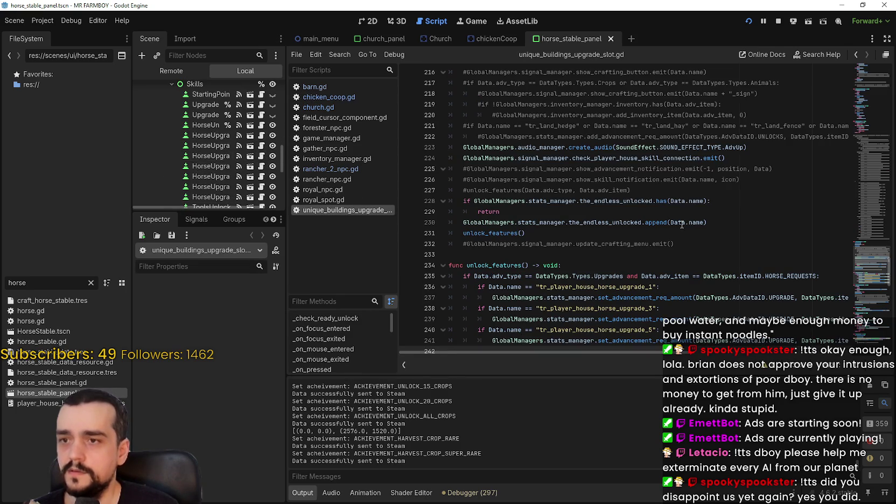
scroll(662, 221, "down", 8)
scroll(592, 205, "up", 5)
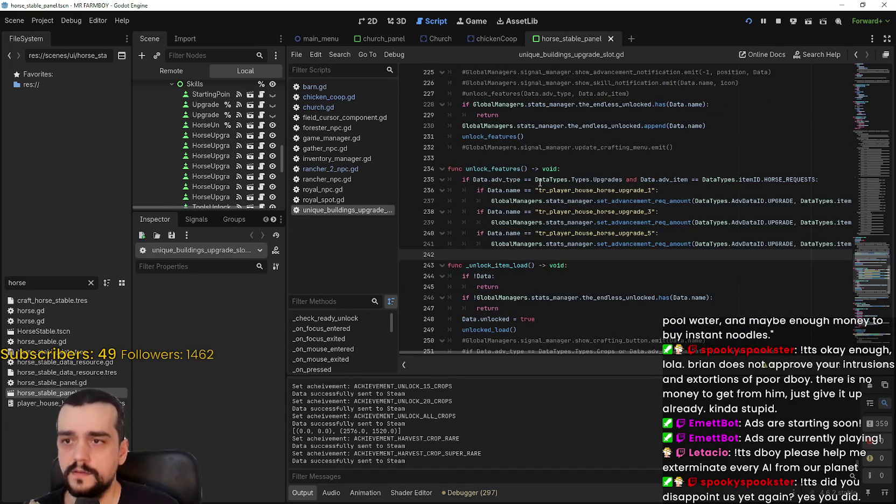
double_click(608, 182)
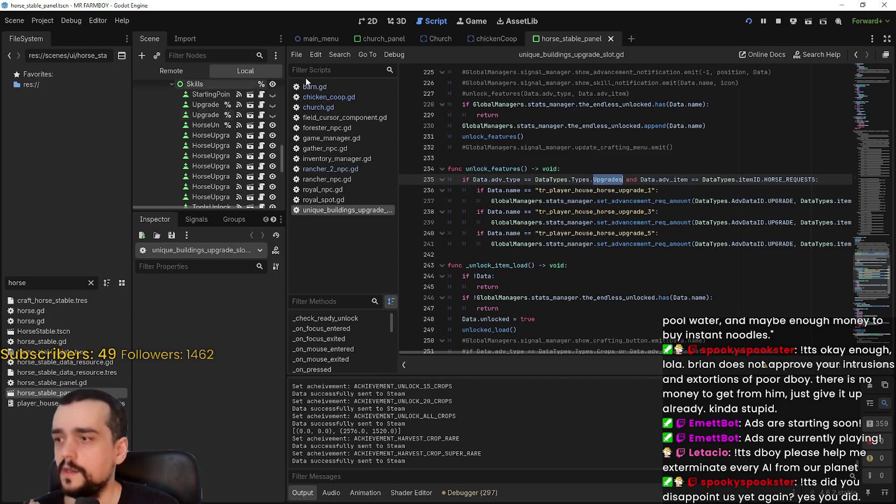
Step: In barn.gd, comment out item_in_inventory and set the default and shift-held amounts to 50
left_click(329, 87)
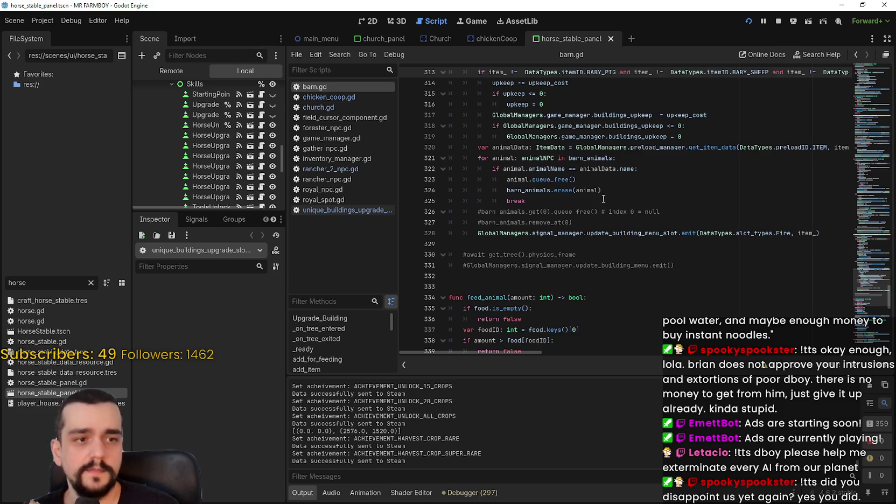
scroll(652, 246, "up", 5)
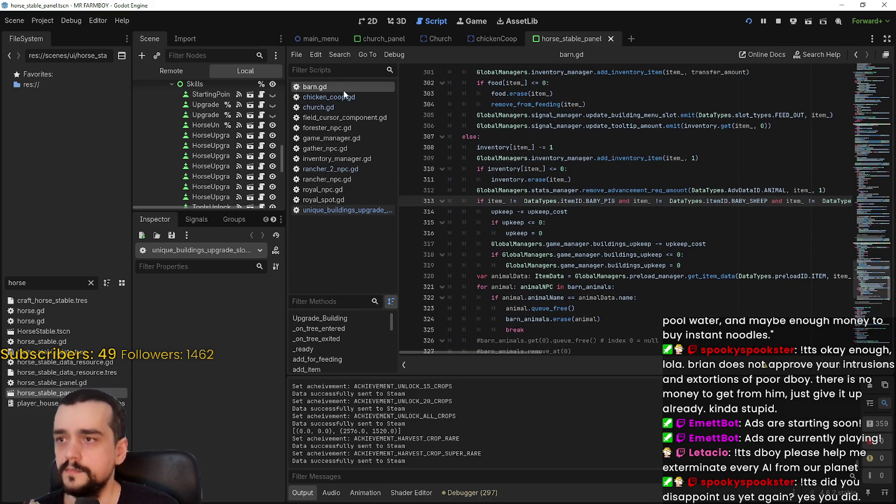
scroll(609, 216, "up", 1)
scroll(609, 215, "up", 20)
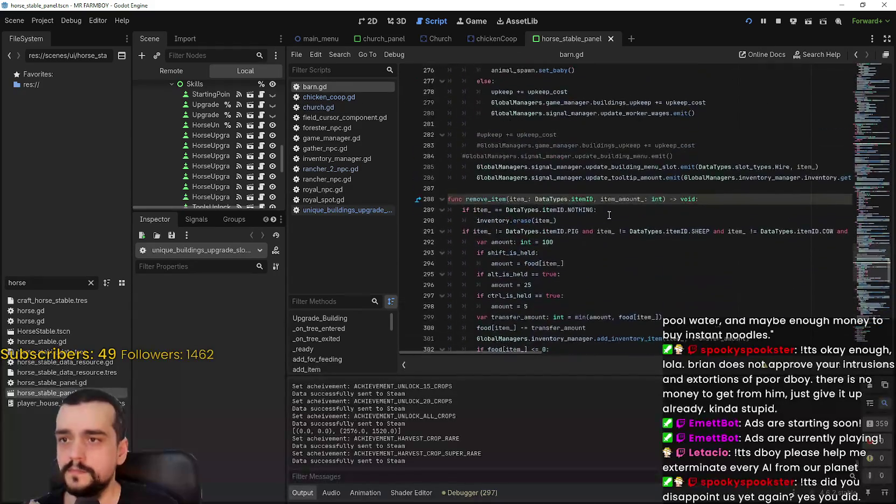
scroll(609, 215, "up", 3)
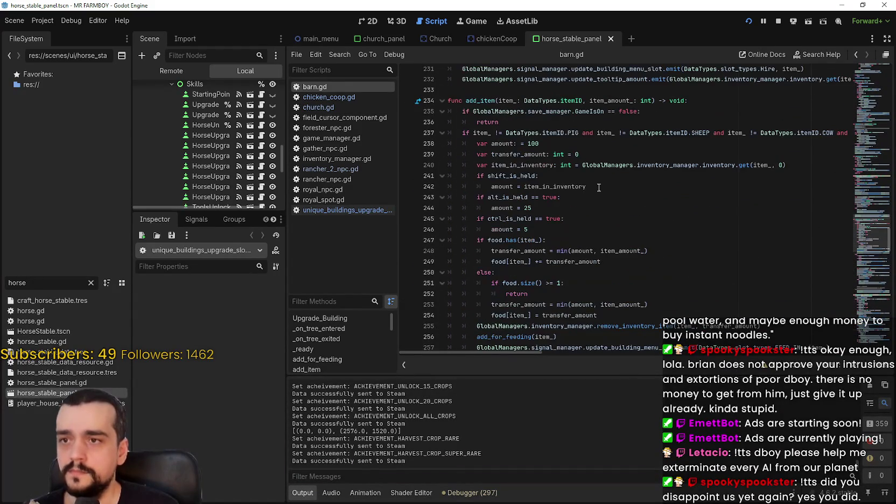
left_click(476, 164)
key("ctrl+k")
double_click(580, 186)
type("50")
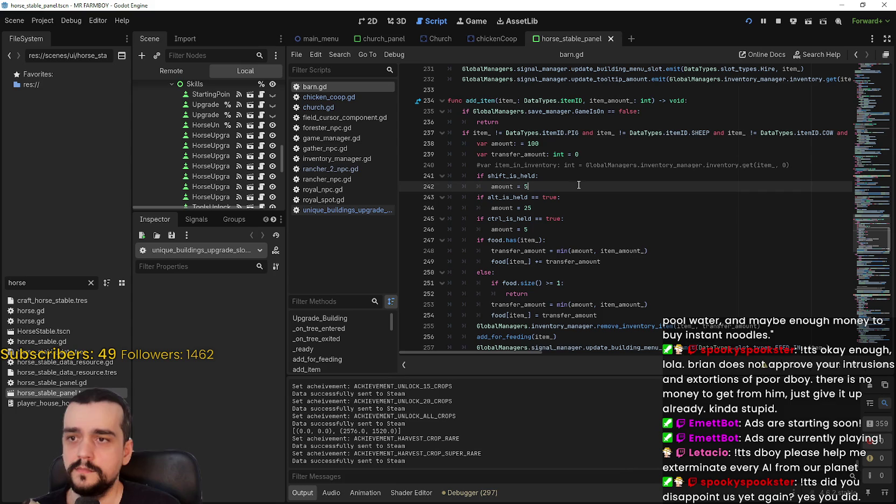
key("Up")
key("Up")
key("Up")
key("End")
key("BackSpace")
key("BackSpace")
key("BackSpace")
type("50")
Step: Replace transfer_amount with a capped copy, add ', 50' to the else-branch min call, and save
left_click(600, 197)
left_click(625, 240)
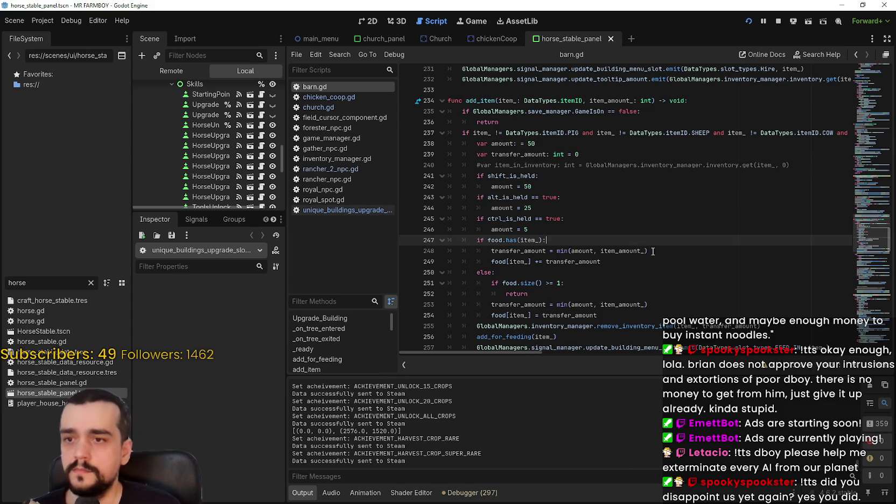
left_click(647, 250)
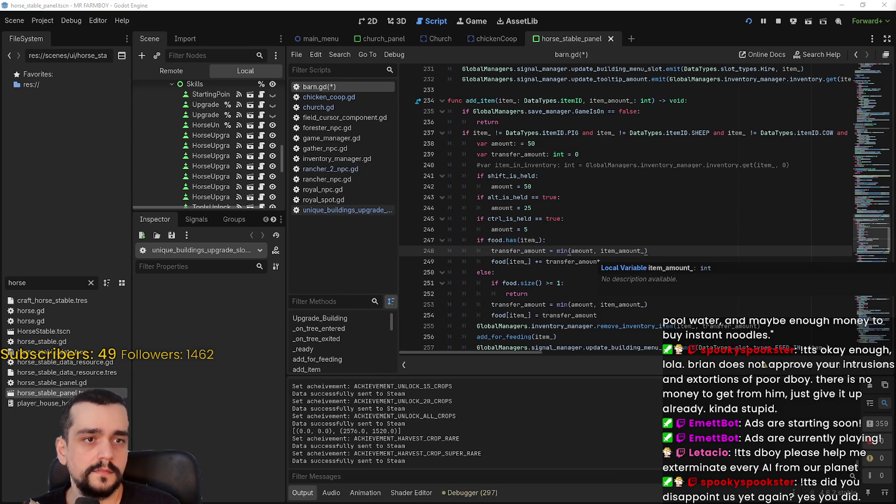
type("transfer_amount = min(amount, item_amount_, (50 - food[item_]))")
left_click(667, 250)
key("Home")
type("#")
scroll(644, 277, "down", 2)
left_click(644, 251)
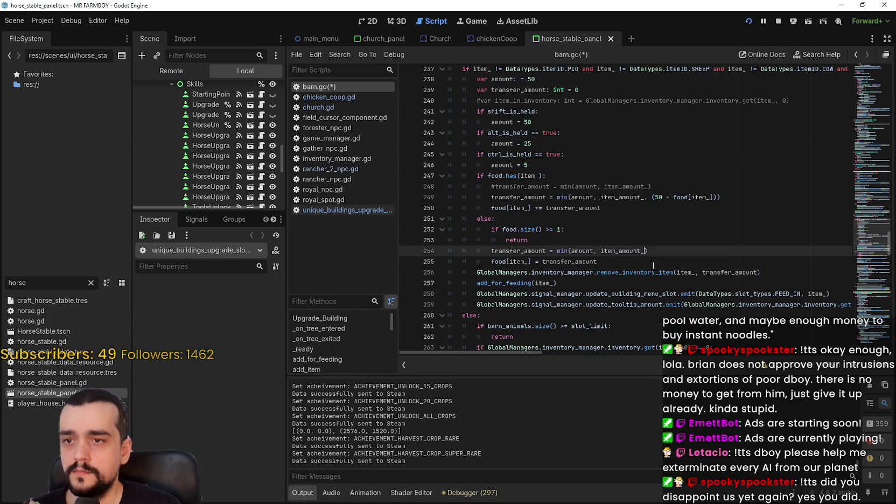
type(", 50")
key("ctrl+s")
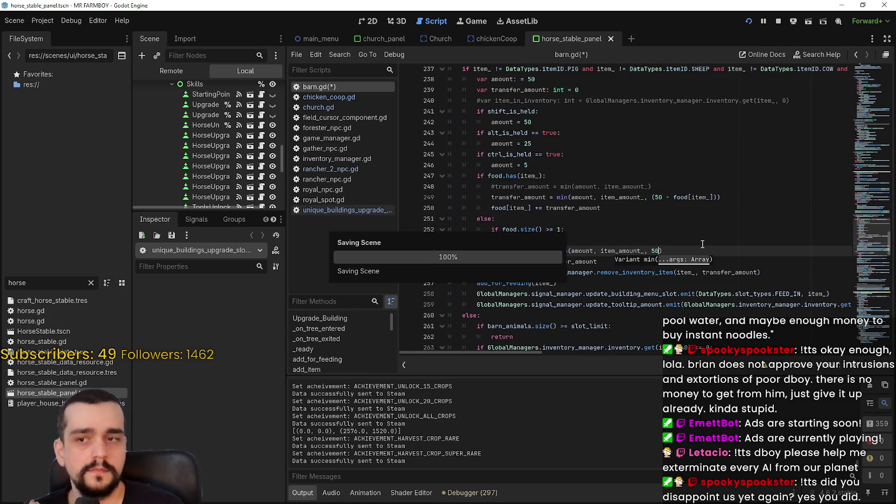
Step: Raise barn.gd's refeed threshold on line 344 from 30 to 48 and save
scroll(587, 186, "down", 20)
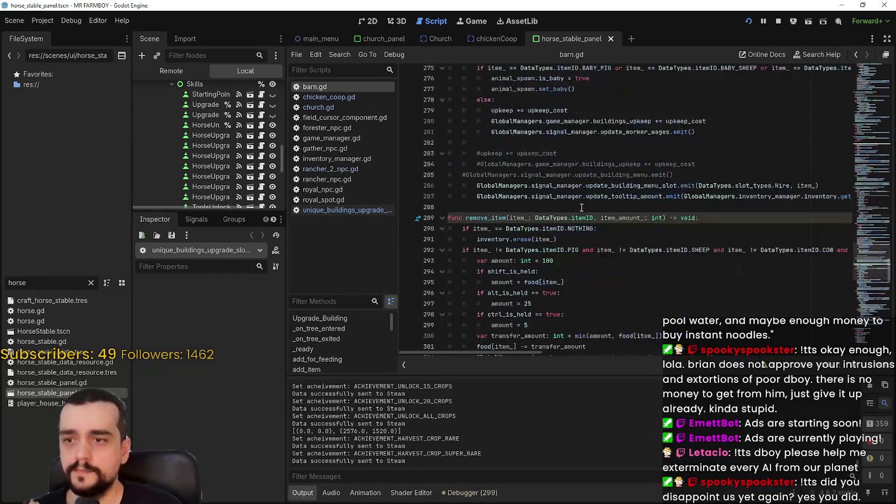
scroll(568, 233, "down", 14)
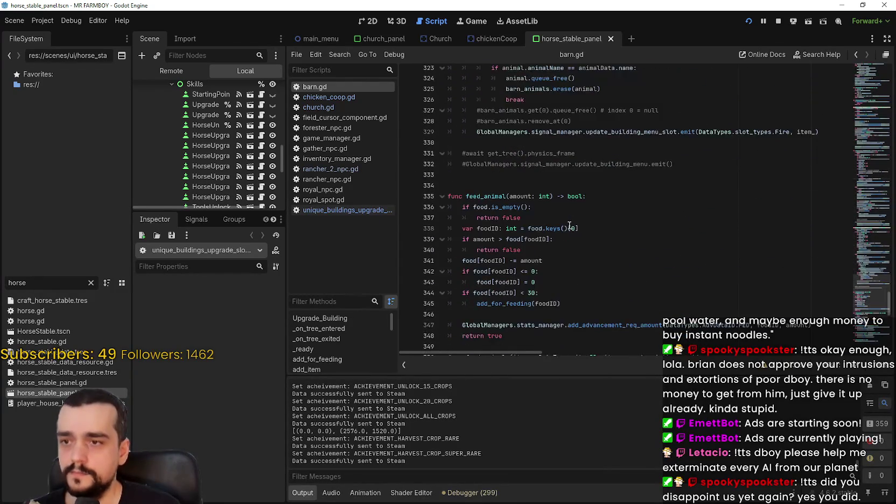
double_click(532, 132)
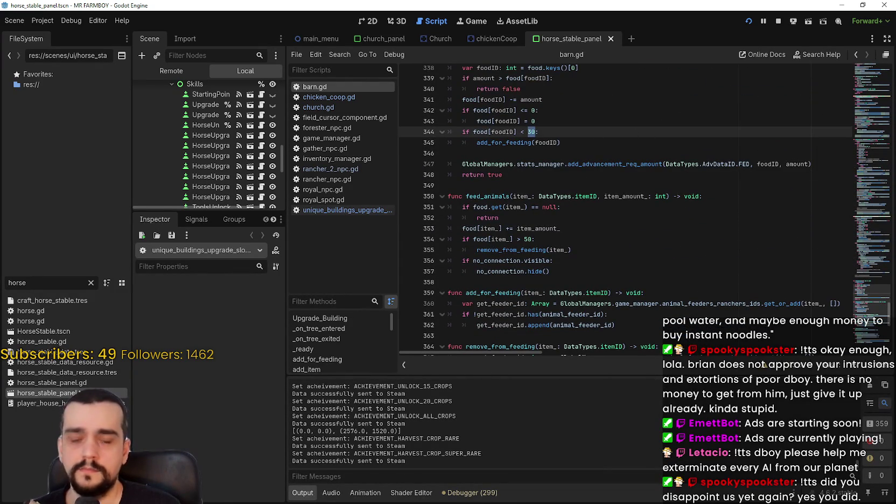
type("48")
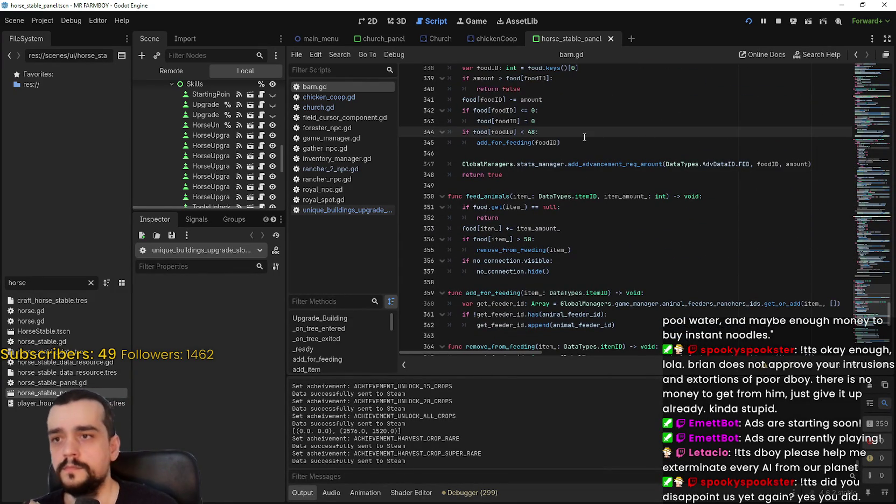
key("ctrl+s")
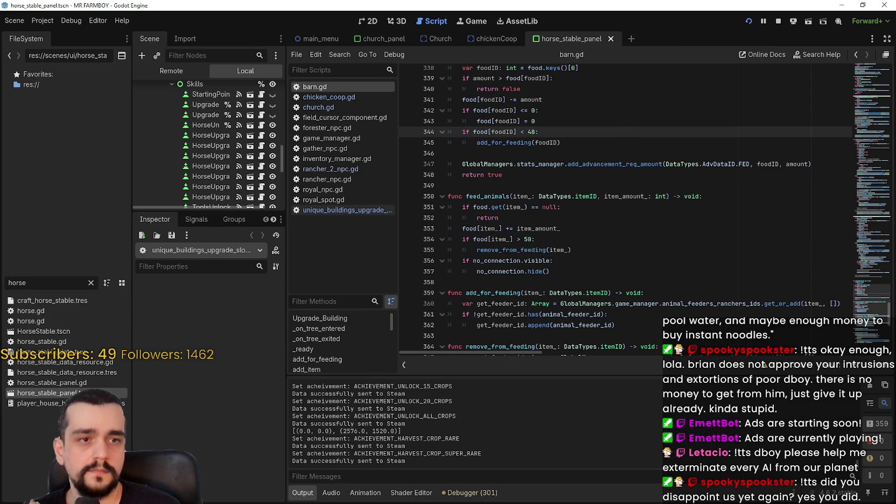
left_click(524, 239)
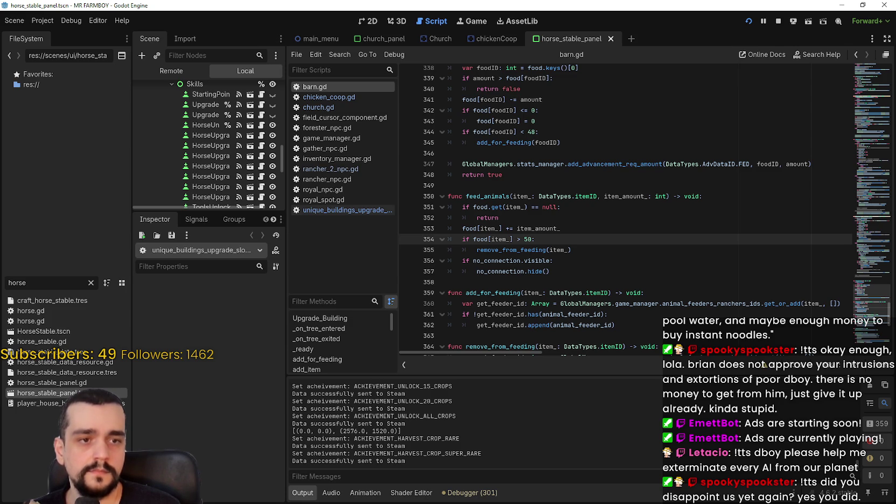
left_click(523, 228)
key("ctrl+s")
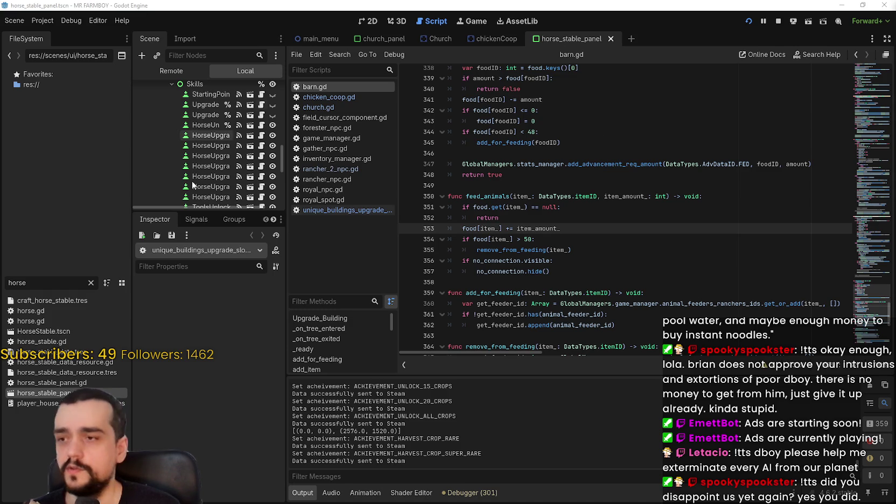
Step: Paste the correct_priorities list and has_correct_priority() function into rancher_2_npc.gd and save
left_click(330, 169)
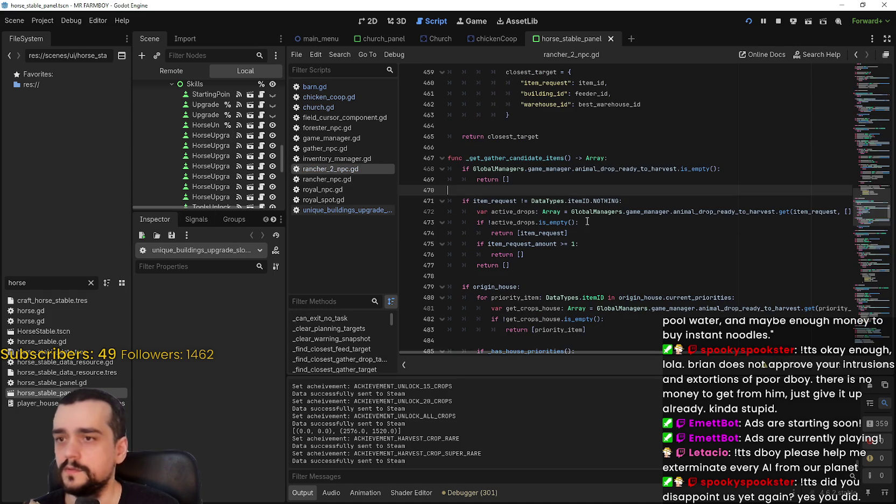
left_click(534, 148)
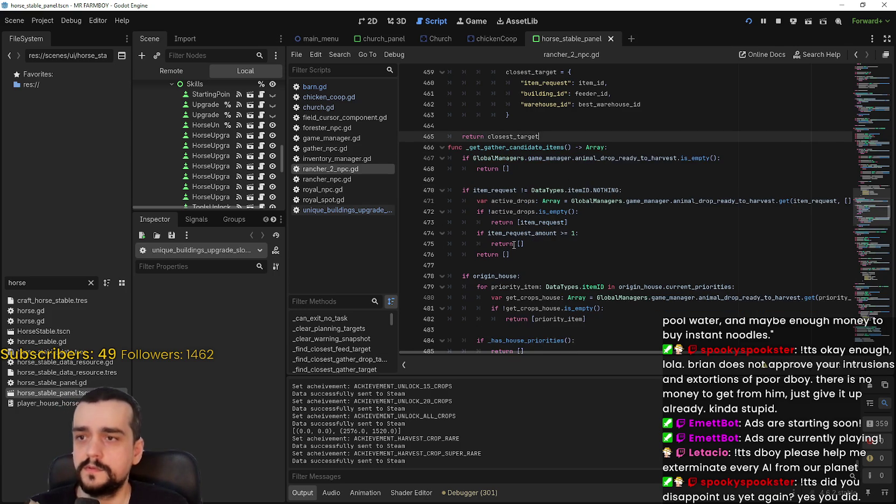
key("Return")
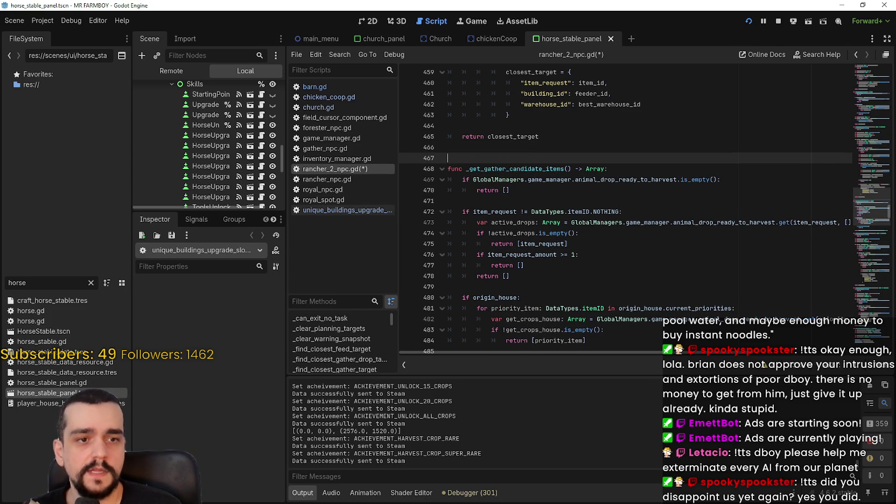
left_click(470, 155)
type("var correct_priorities: Array[DataTypes.itemID] = [ \t\t\t\t\t\t\tDataTypes.itemID.EGG, DataTypes.itemID.DUCK_EGG, DataTypes.itemID.GOOSE_EGG, \t\t\t\t\t\t\tDataTypes.itemID.WOOL, DataTypes.itemID.MILK, DataTypes.itemID.MANURE]  func has_correct_priority() -> bool: \tfor priority_item: DataTypes.itemID in origin_house.current_priorities: \t\tif correct_priorities.has(priority_item): \t\t\treturn true \treturn false")
key("Return")
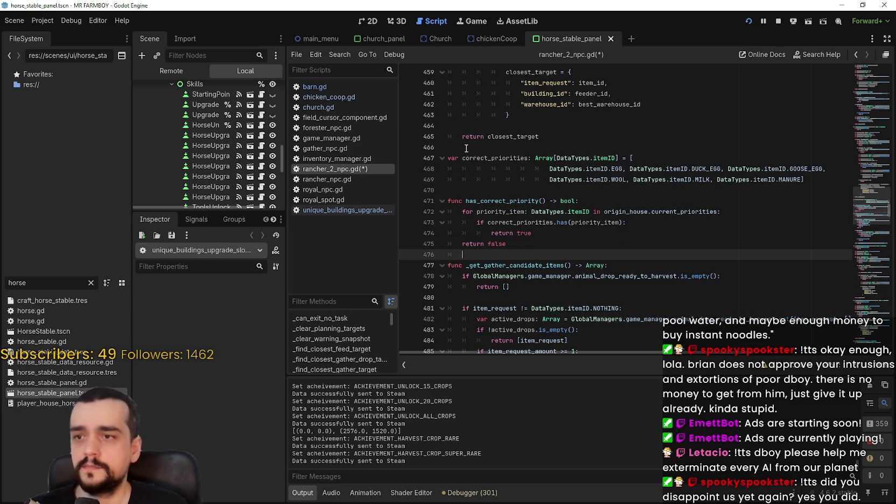
key("ctrl+s")
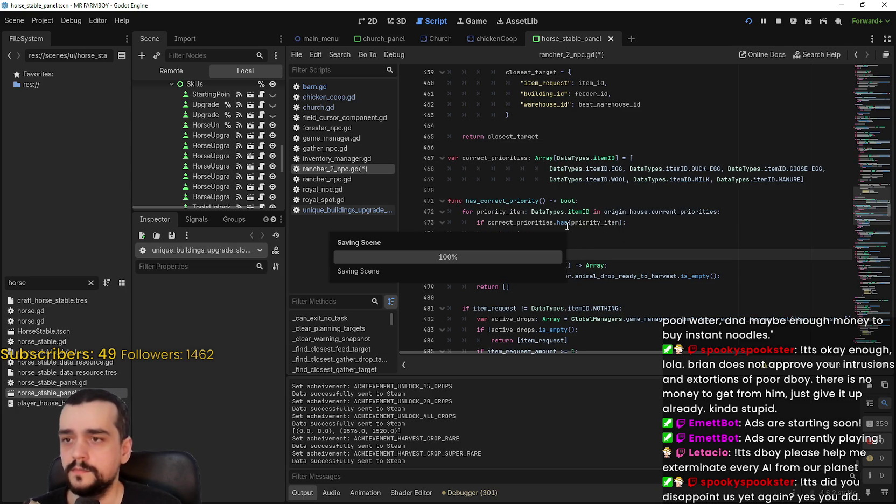
Step: Change line 489 to 'if origin_house and has_correct_priority():' and save
left_click(538, 201)
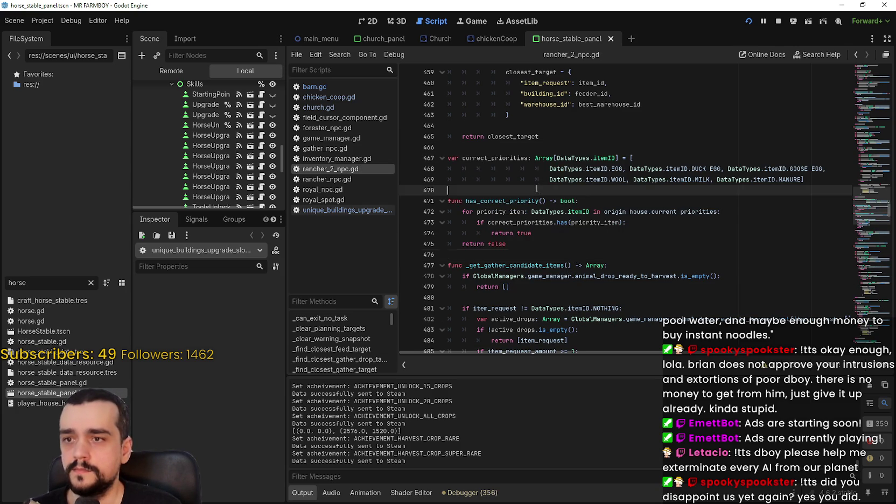
double_click(501, 200)
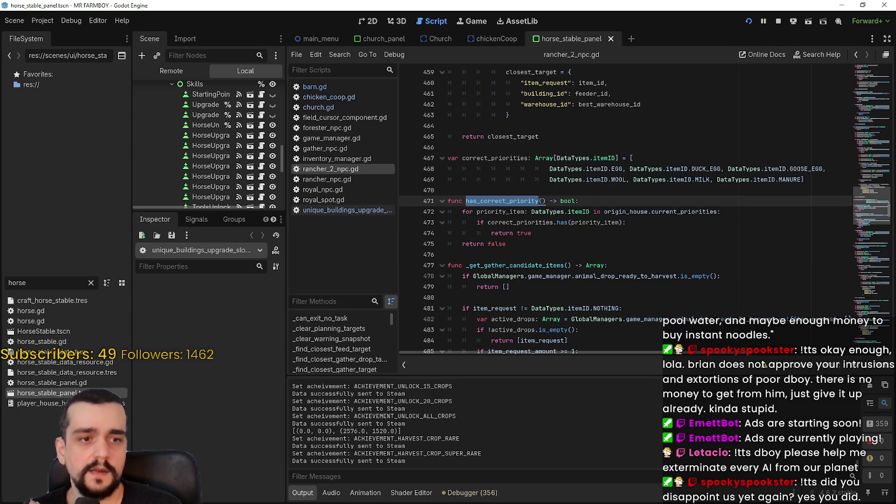
scroll(503, 280, "down", 2)
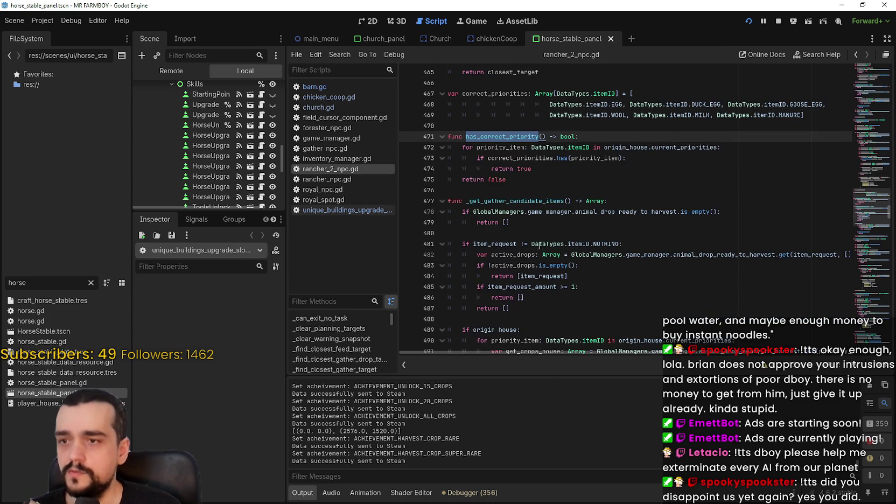
scroll(539, 245, "down", 2)
left_click(517, 265)
type("a")
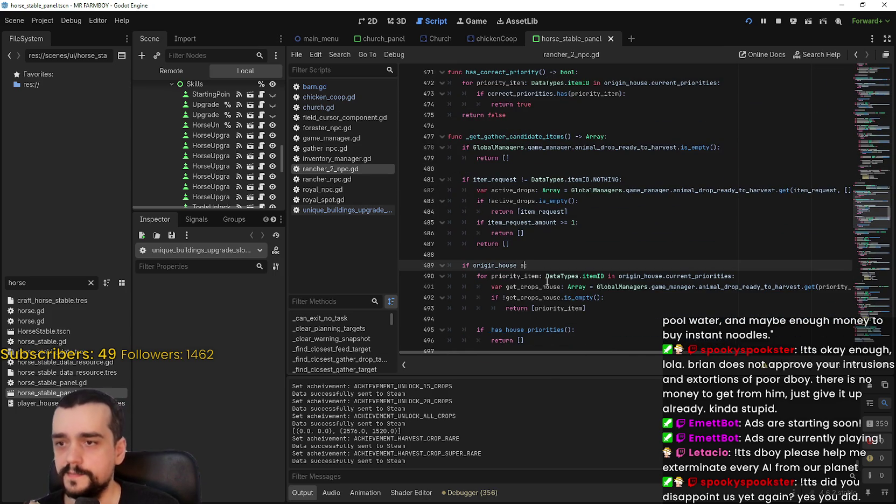
type("nd has_correct_priority")
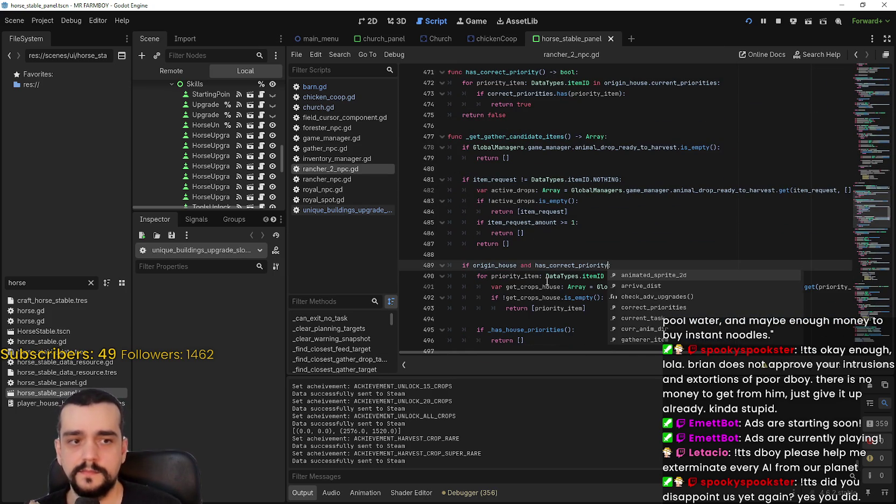
type("():")
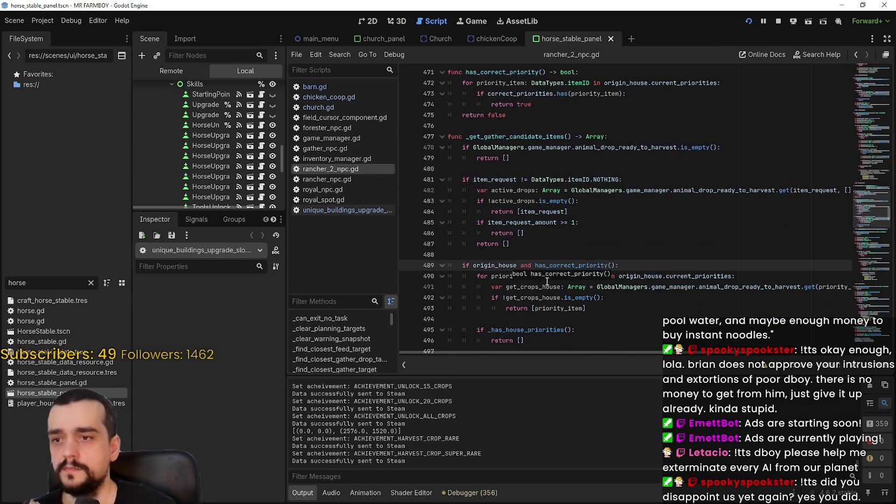
left_click(538, 241)
key("ctrl+s")
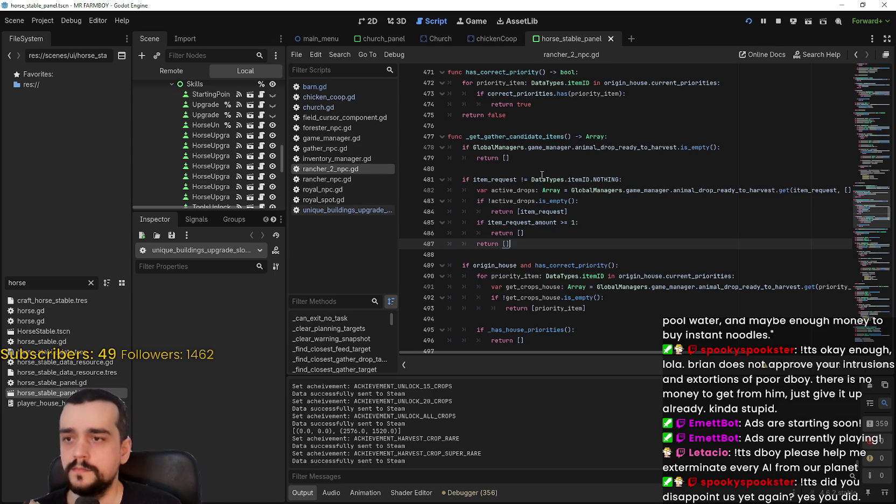
left_click(523, 104)
left_click(532, 115)
left_click(532, 125)
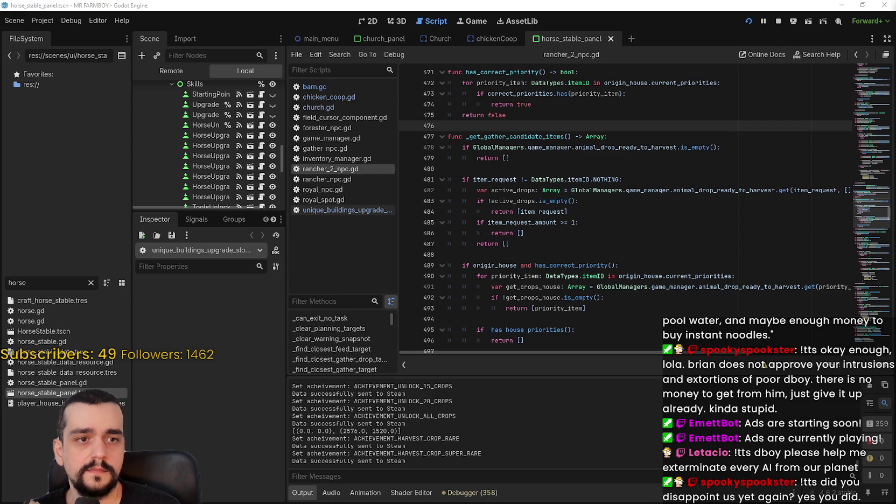
left_click(347, 178)
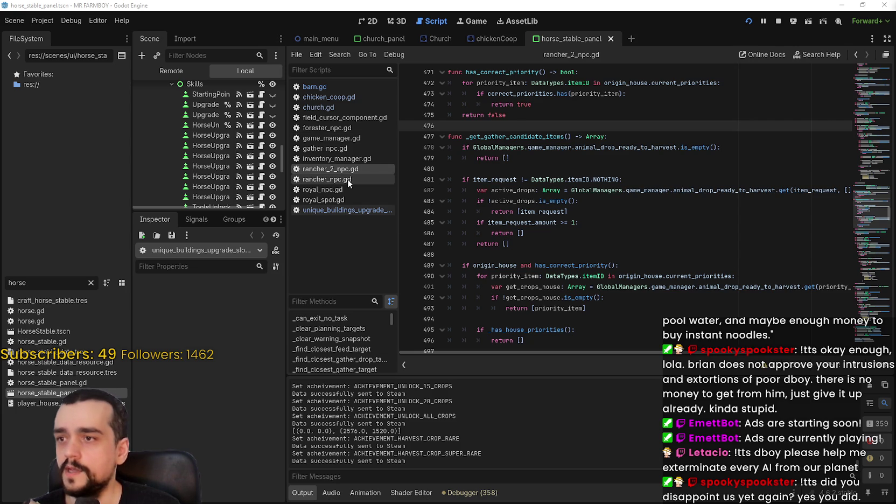
Step: Paste the correct_priorities list and has_correct_priority() function at line 567 of rancher_npc.gd and save
scroll(492, 222, "up", 8)
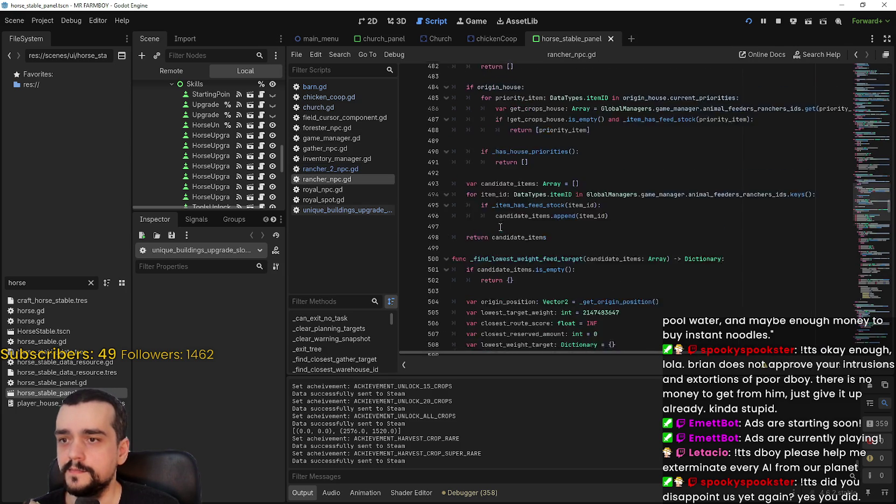
scroll(503, 224, "up", 8)
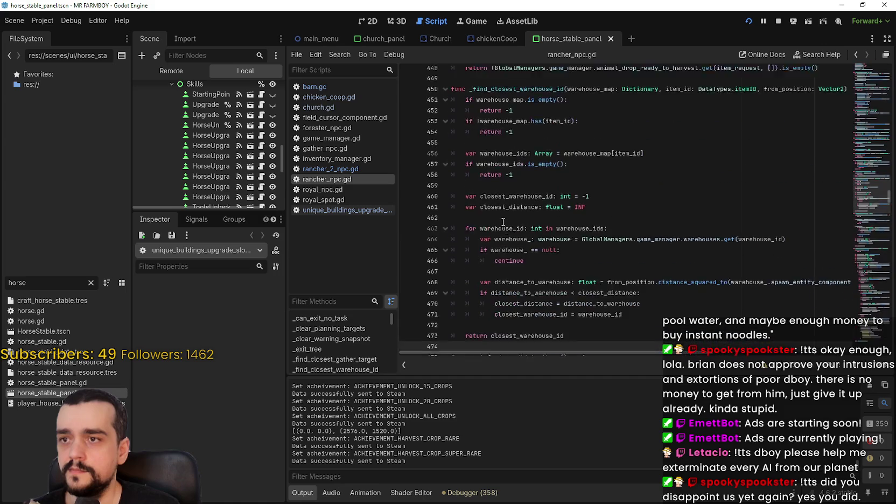
left_click(500, 190)
scroll(861, 183, "down", 20)
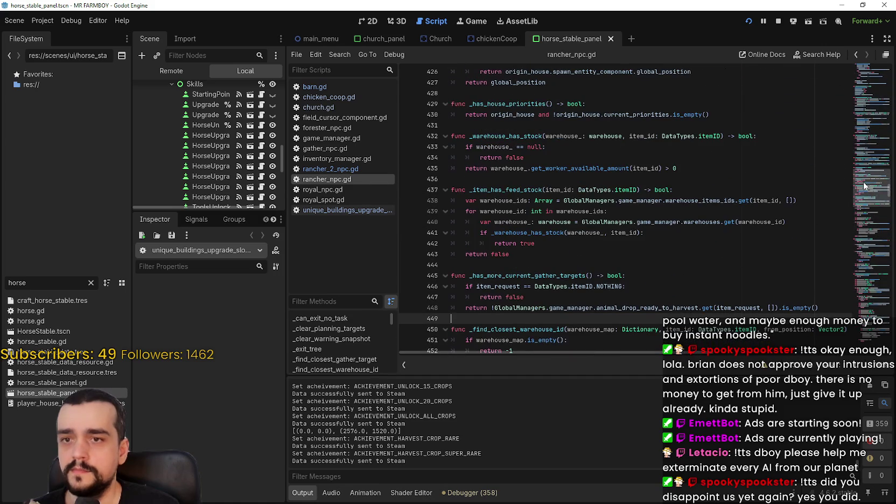
left_click_drag(862, 210, 863, 223)
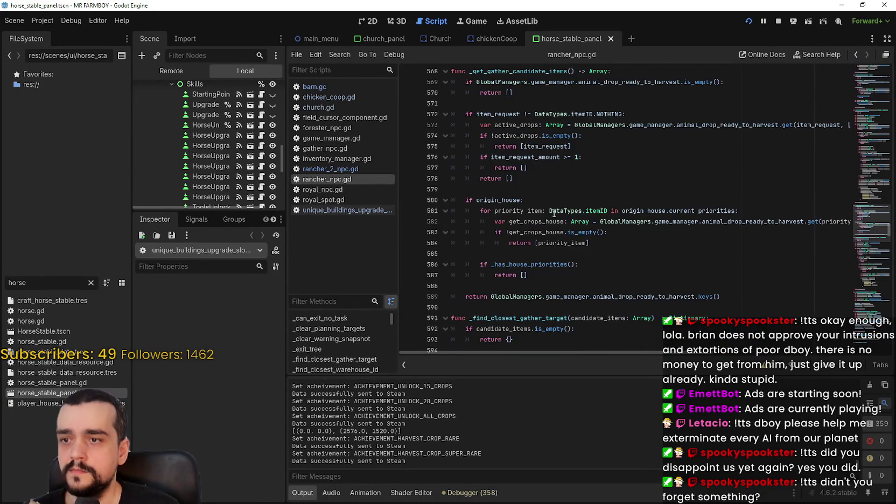
left_click(475, 126)
key("ctrl+v")
left_click(573, 115)
left_click(520, 265)
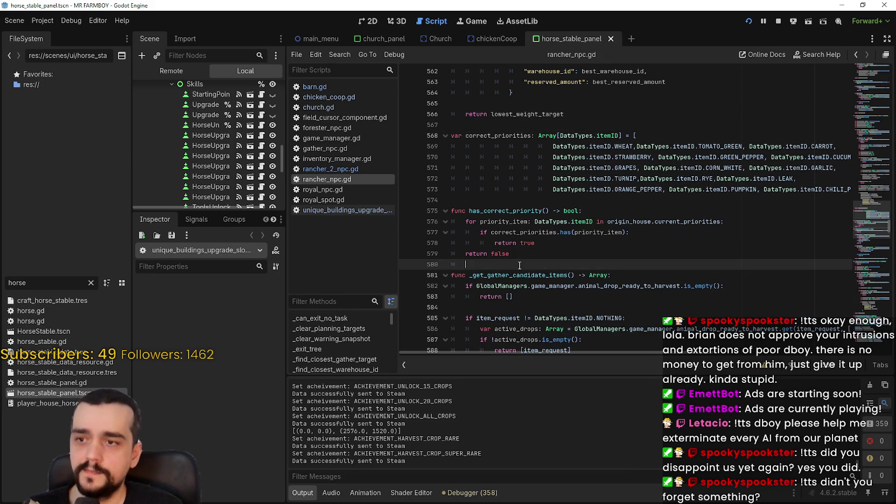
key("ctrl+s")
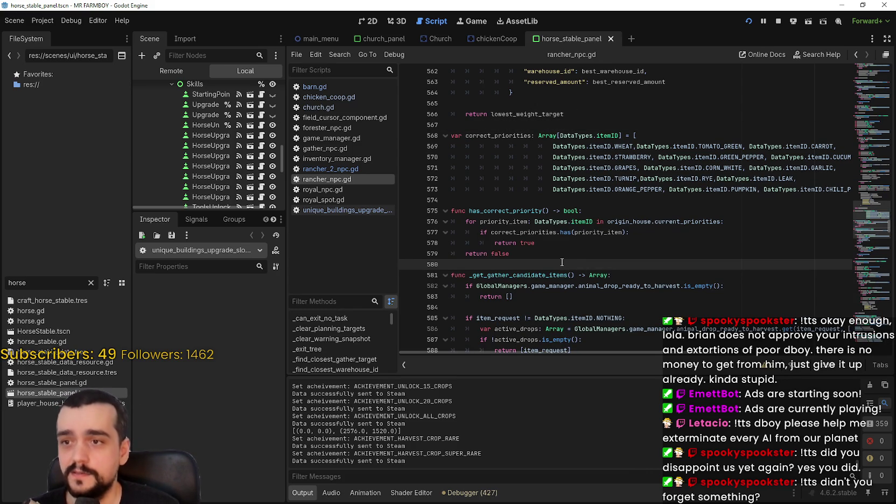
Step: Add has_correct_priority() to the origin_house condition on line 593 and save
left_click_drag(465, 135, 517, 135)
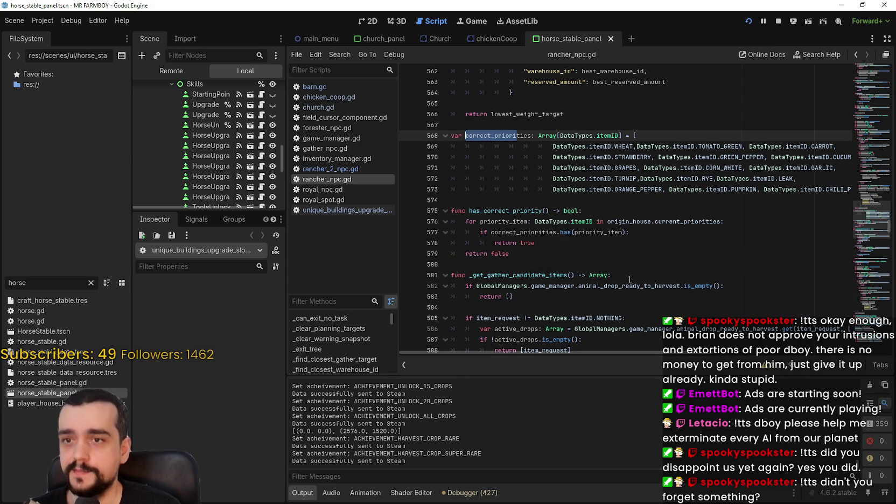
left_click_drag(469, 211, 550, 210)
key("ctrl+c")
scroll(657, 261, "down", 4)
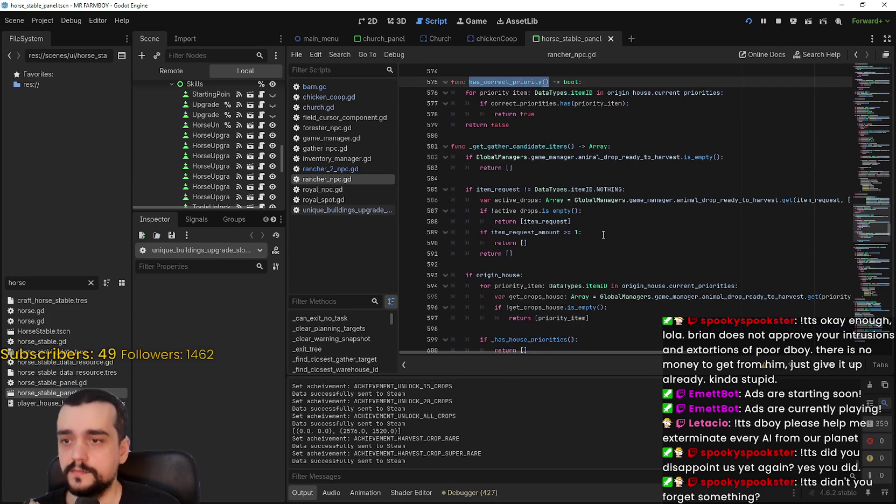
left_click(578, 197)
left_click(523, 275)
type(".")
key("ctrl+v")
type(":")
key("ctrl+s")
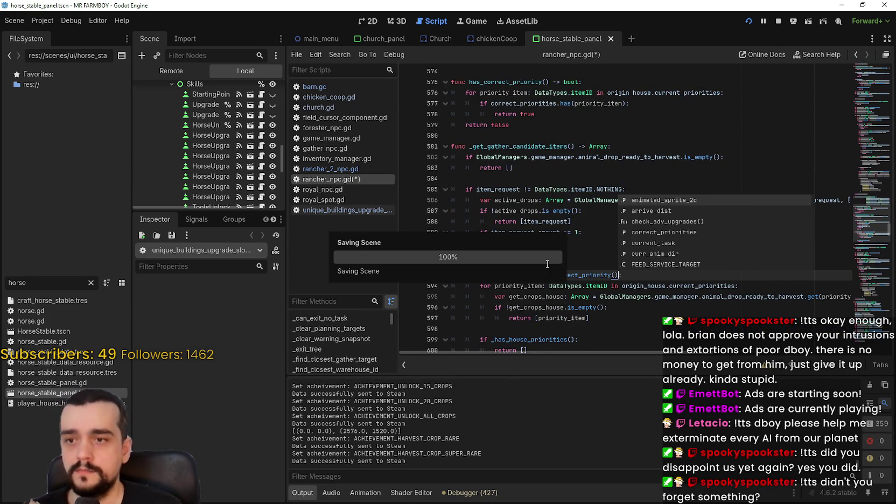
Step: Re-save rancher_npc.gd and switch over to Discord's stream-chat channel
left_click(576, 264)
scroll(575, 259, "down", 5)
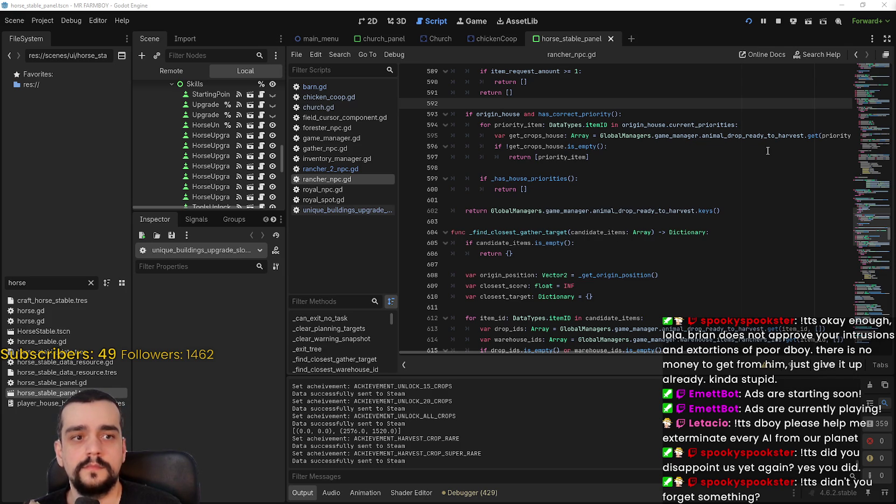
left_click(705, 189)
key("ctrl+s")
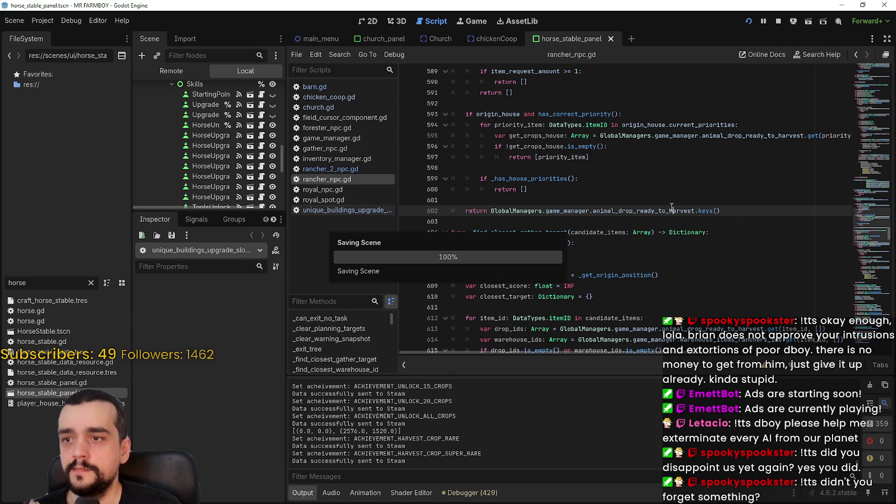
left_click(667, 206)
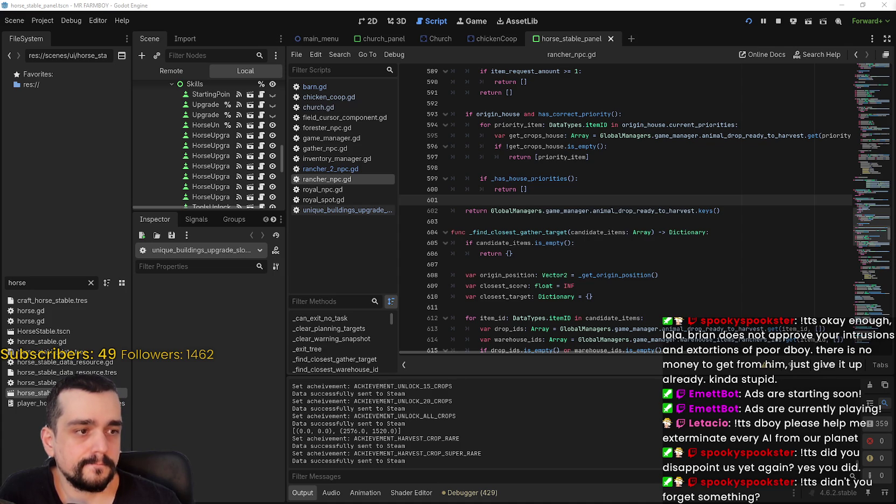
key("alt+Tab")
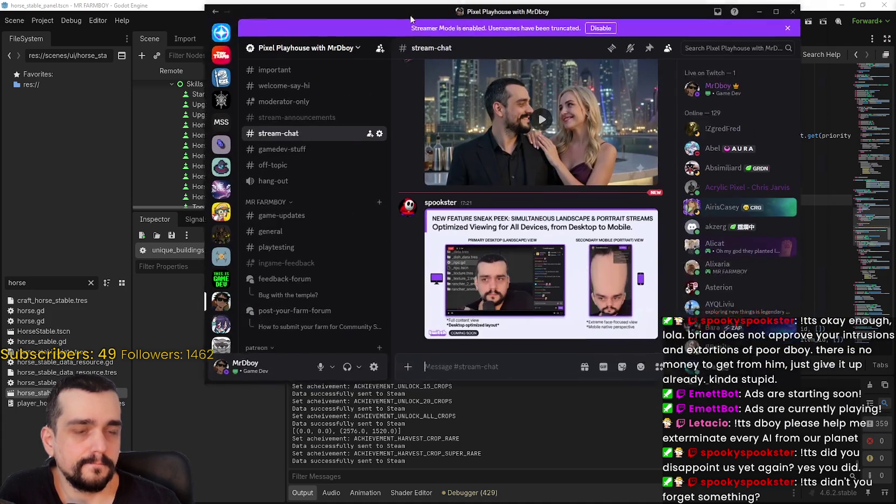
Step: Open the Twitch landscape-and-portrait sneak-peek image, enlarge the viewer, and zoom into the portrait preview
left_click(426, 237)
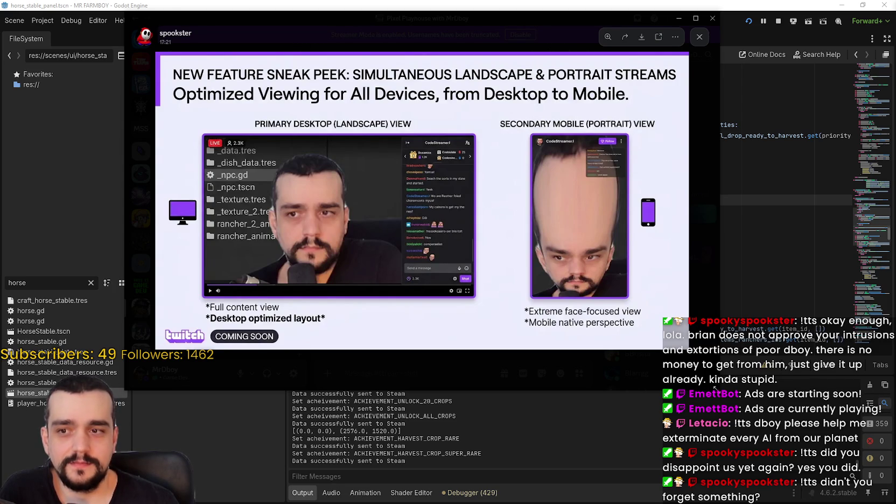
left_click_drag(717, 387, 831, 402)
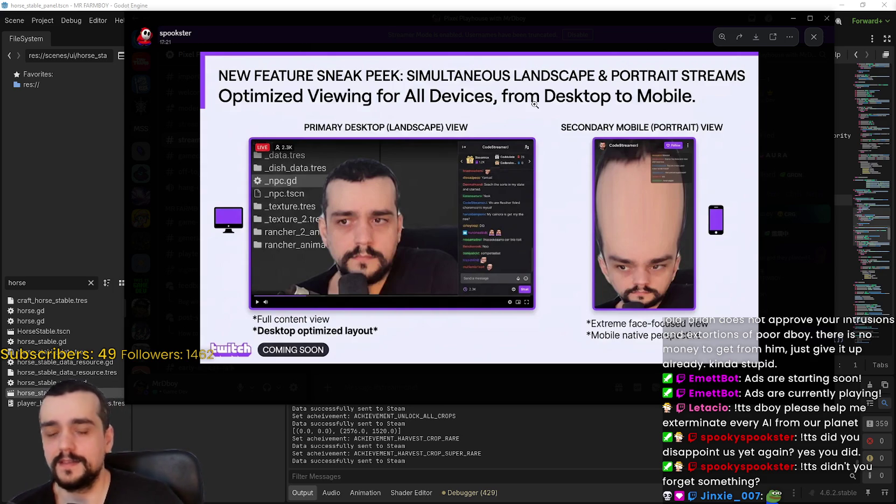
left_click(634, 151)
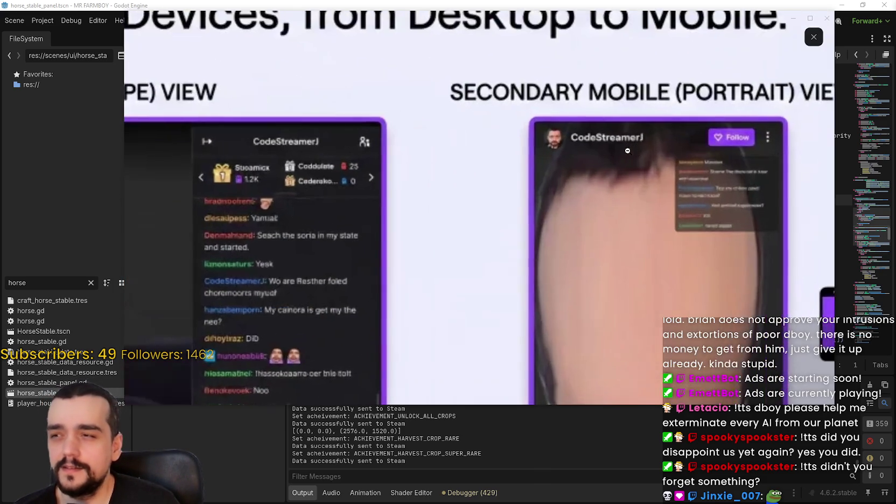
Step: Zoom in and out on the sneak-peek slide's desktop webcam and chat panel, then close the preview
left_click(667, 143)
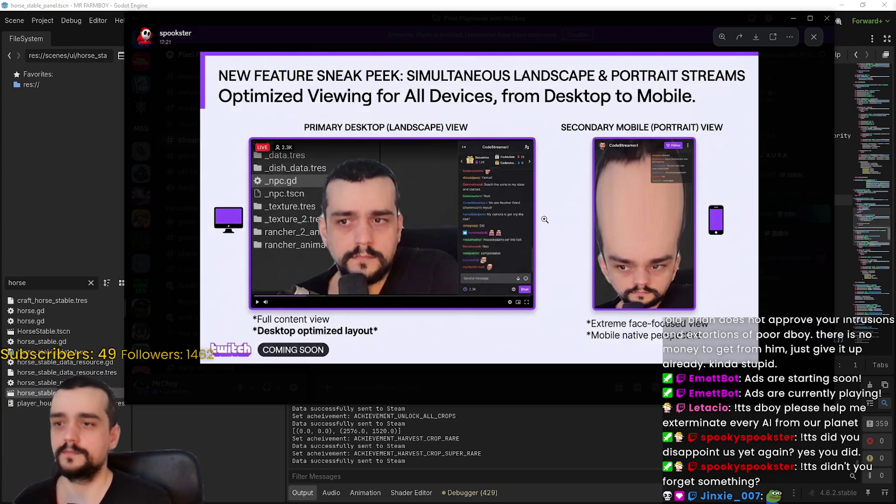
left_click(510, 217)
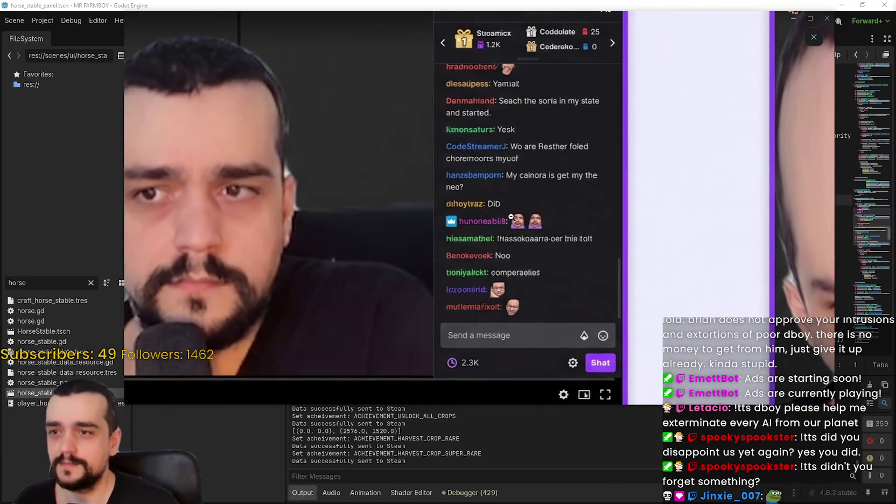
scroll(556, 241, "up", 2)
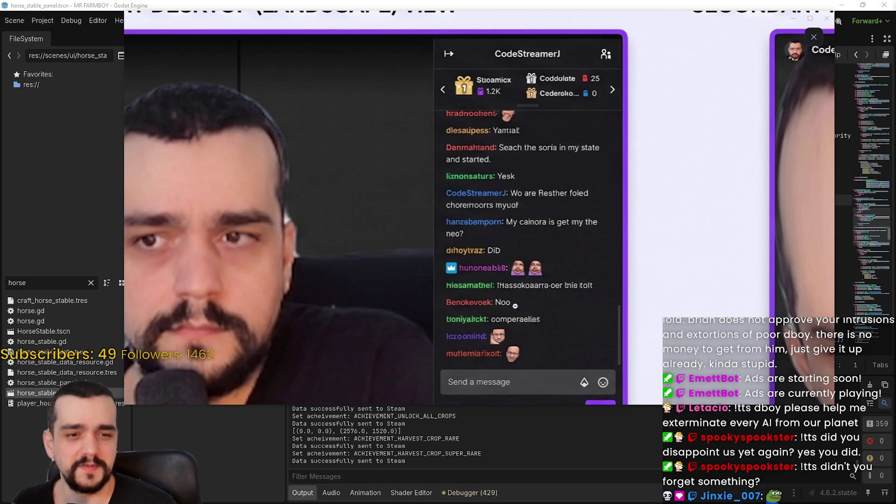
left_click(547, 238)
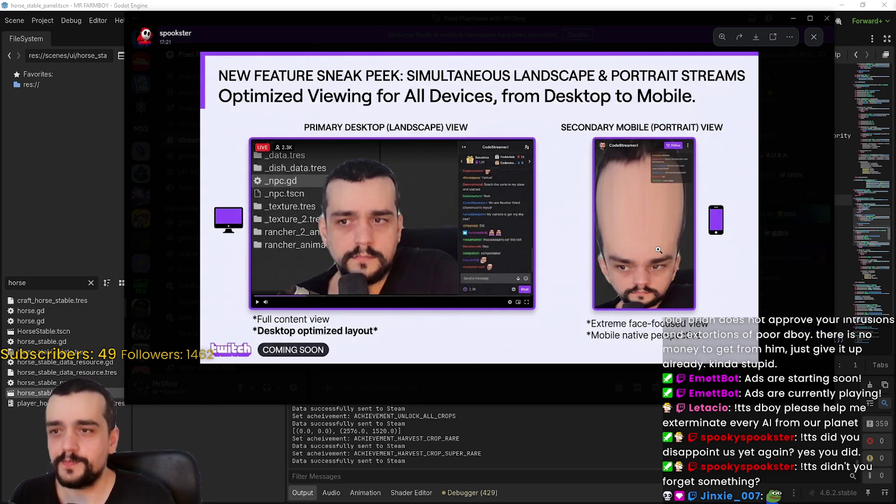
left_click(495, 172)
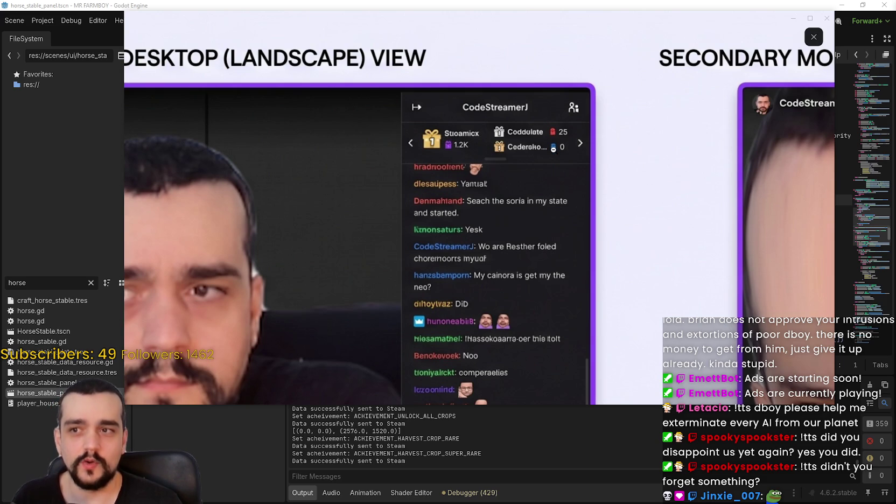
left_click(526, 185)
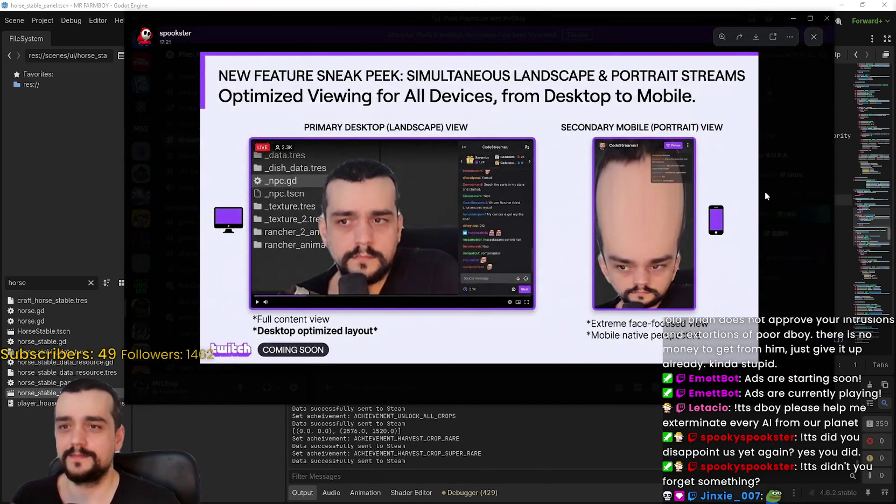
left_click(764, 191)
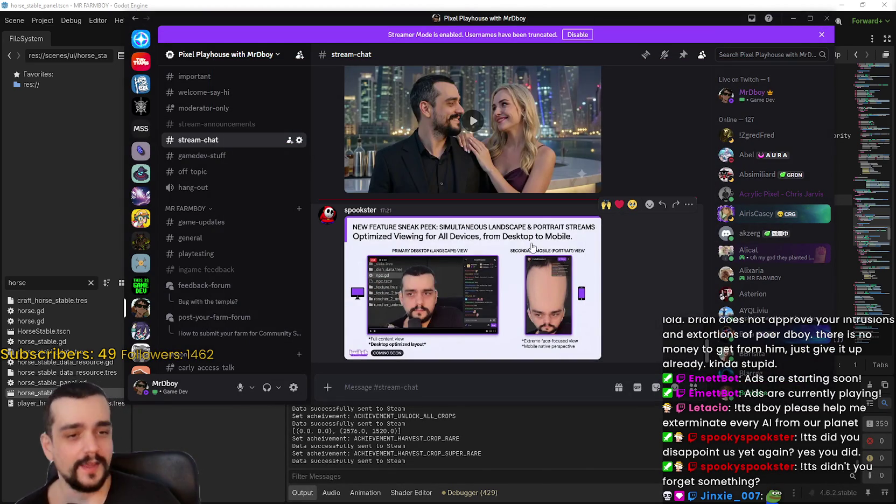
Step: Dismiss the Player House panel in the running MR FARMBOY game and close the game to stop debugging
key("alt+Tab")
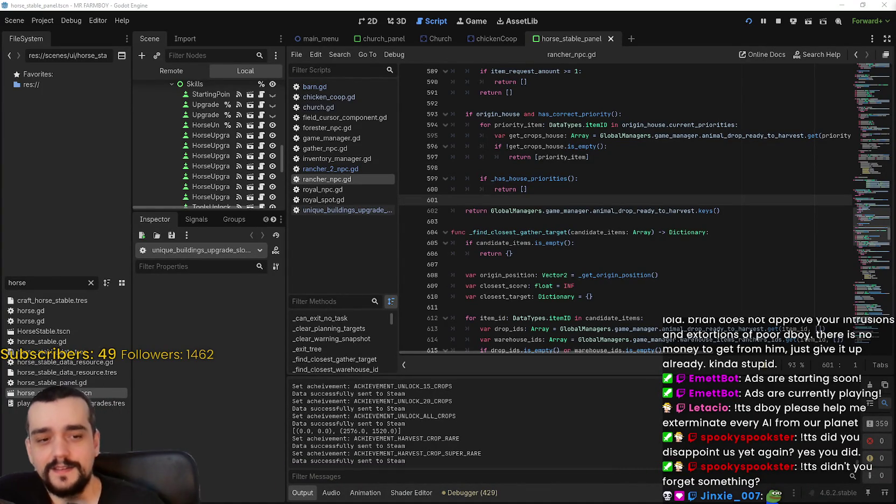
key("alt+Tab")
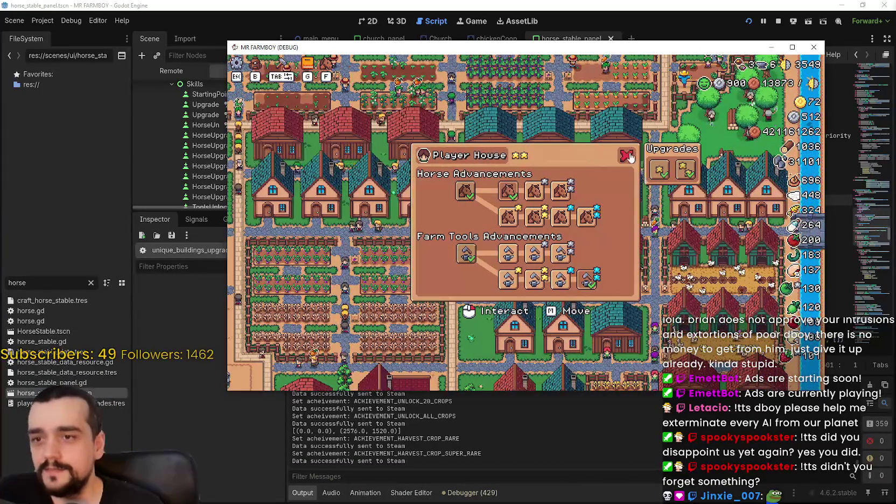
key("Escape")
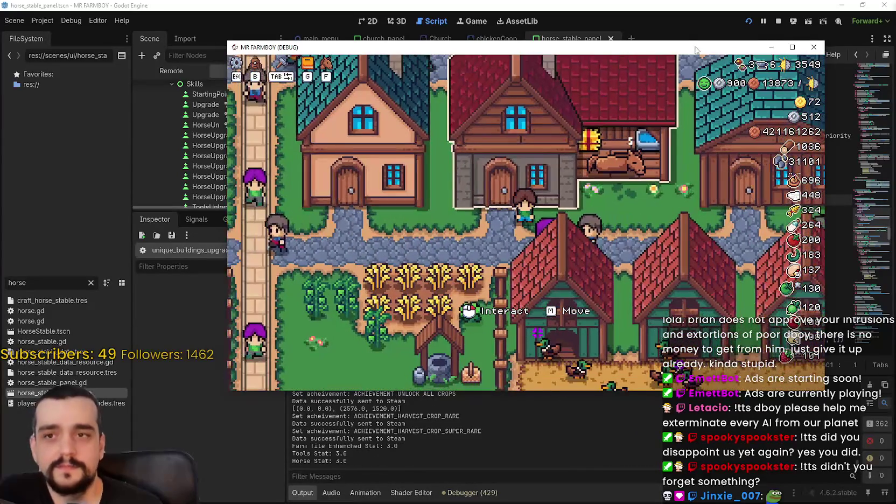
left_click_drag(484, 47, 402, 49)
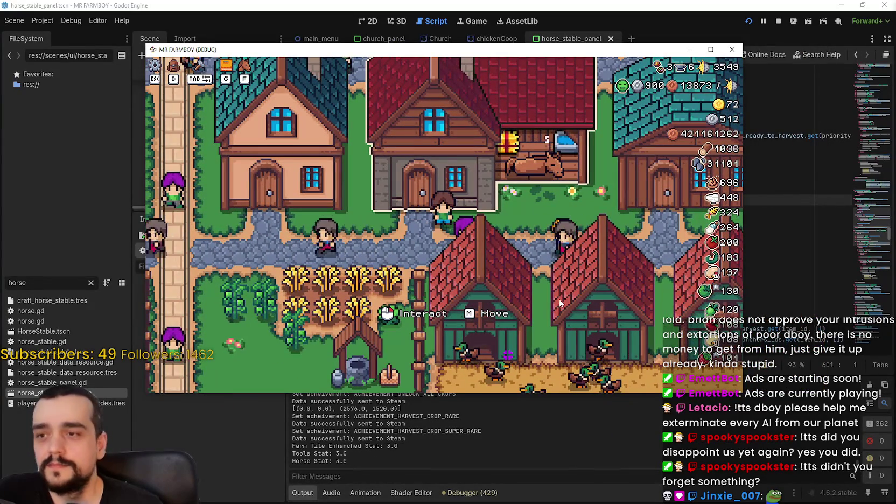
scroll(559, 299, "down", 2)
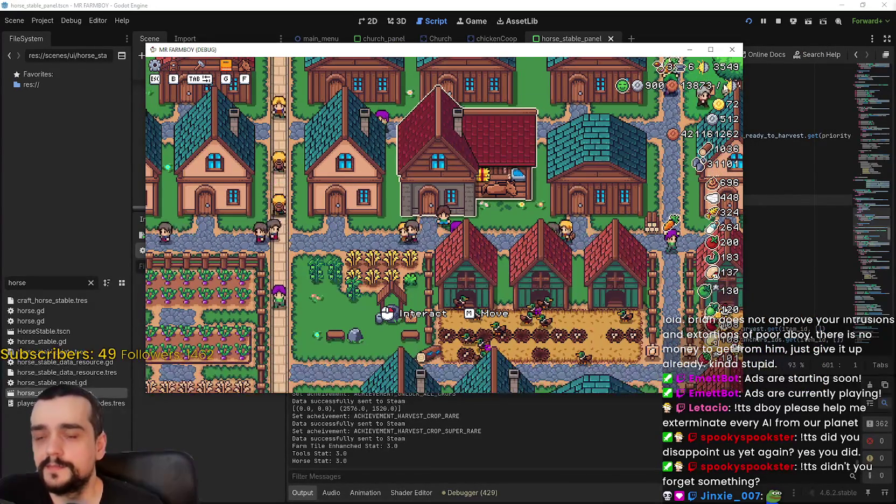
left_click(778, 21)
left_click(556, 222)
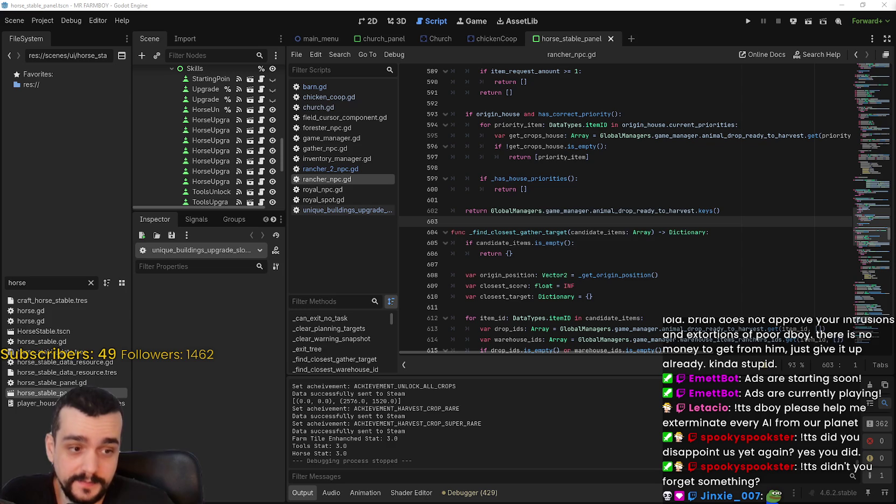
Step: Review changes in rancher_npc.gd, rancher_2_npc.gd and the logo import file, and check the v1.1.0-Beta2 commit
key("alt+Tab")
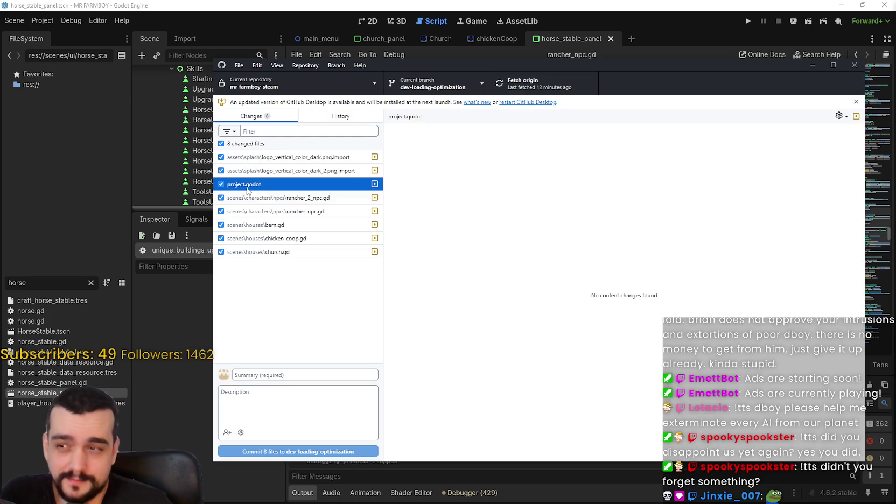
left_click(294, 210)
left_click(295, 199)
left_click(291, 156)
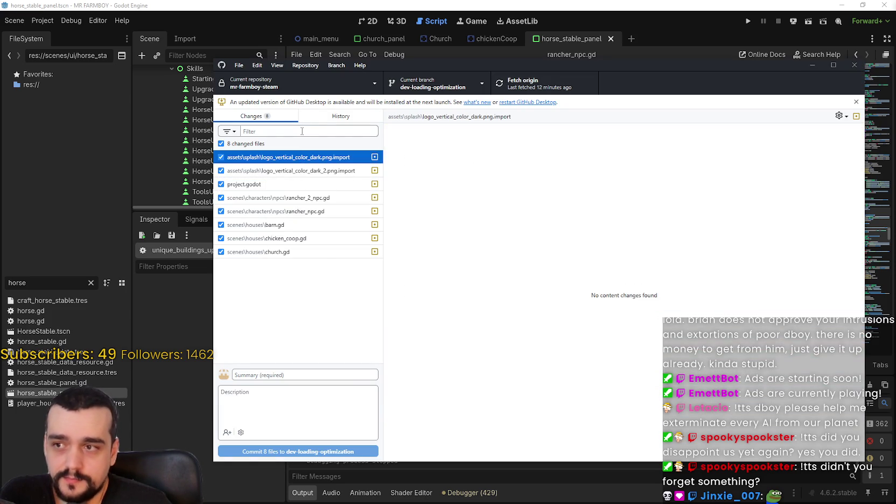
left_click(328, 117)
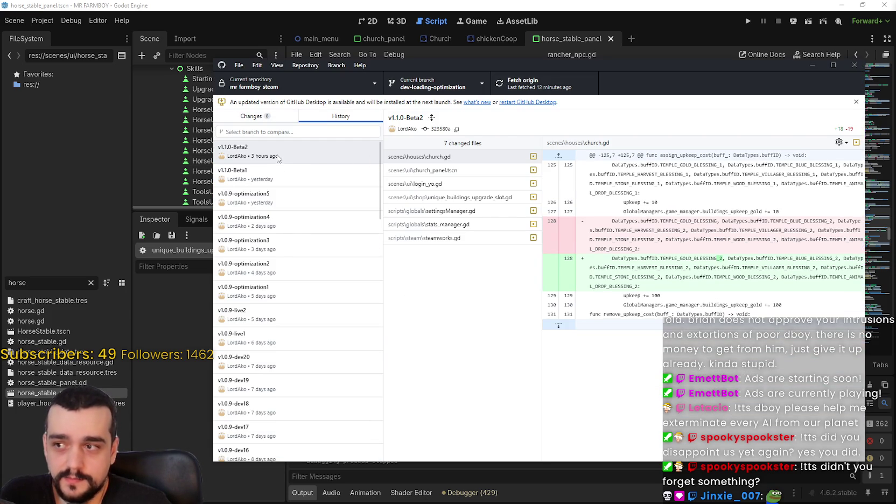
left_click(255, 117)
Step: Commit the 8 changed files with summary 'v1.1.0-Beta3' and push to origin
left_click(315, 376)
type("v1.1.")
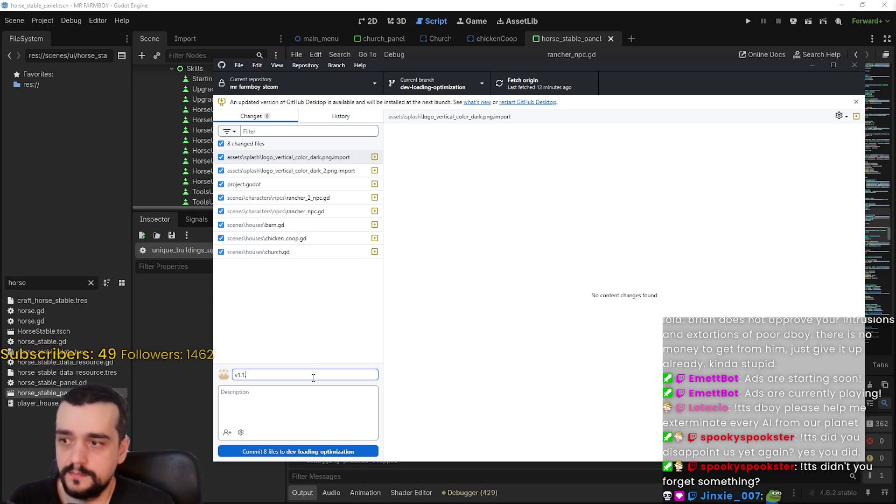
type("0-Beta3")
left_click(315, 120)
left_click(248, 120)
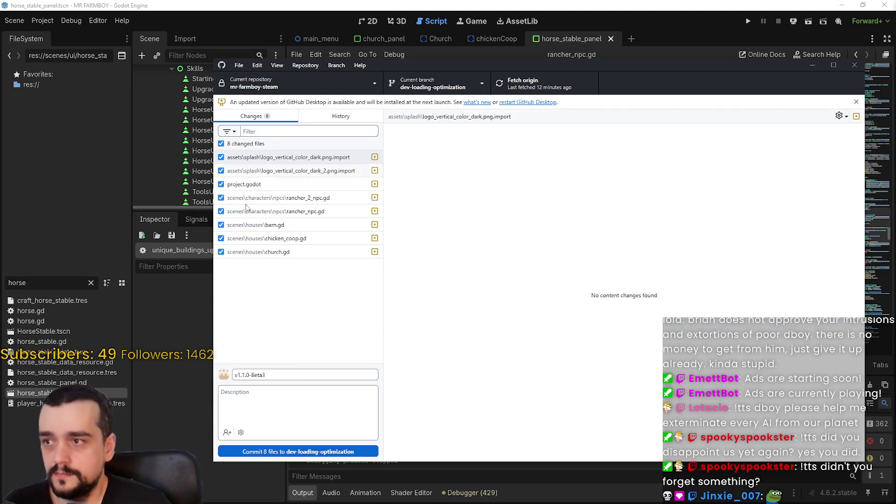
left_click(315, 450)
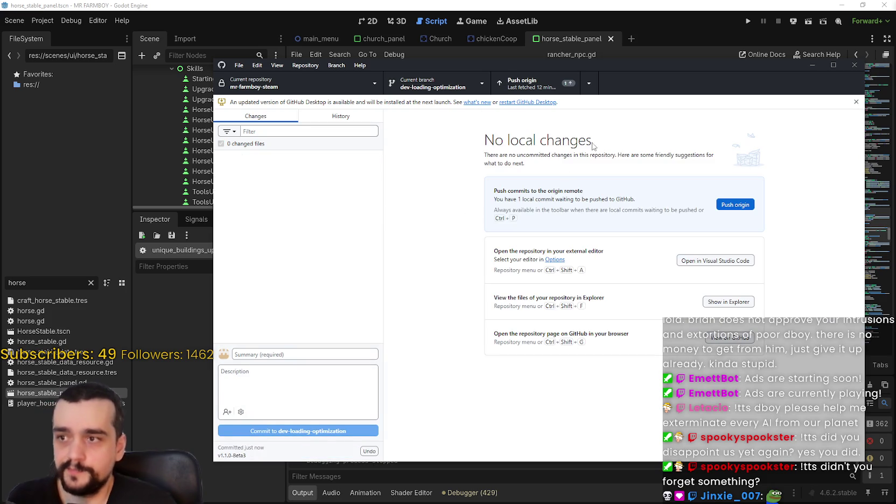
left_click(521, 83)
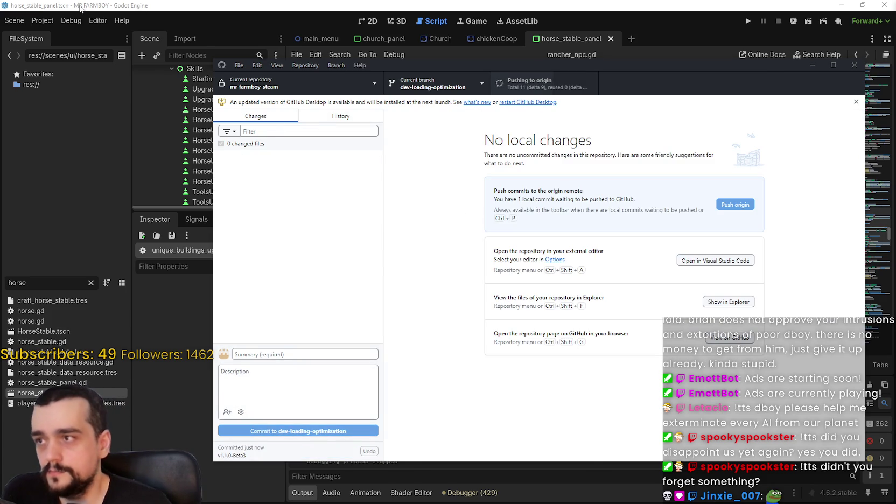
Step: Open Godot's Project Settings on the Input Map tab
left_click(42, 20)
left_click(62, 34)
left_click(274, 27)
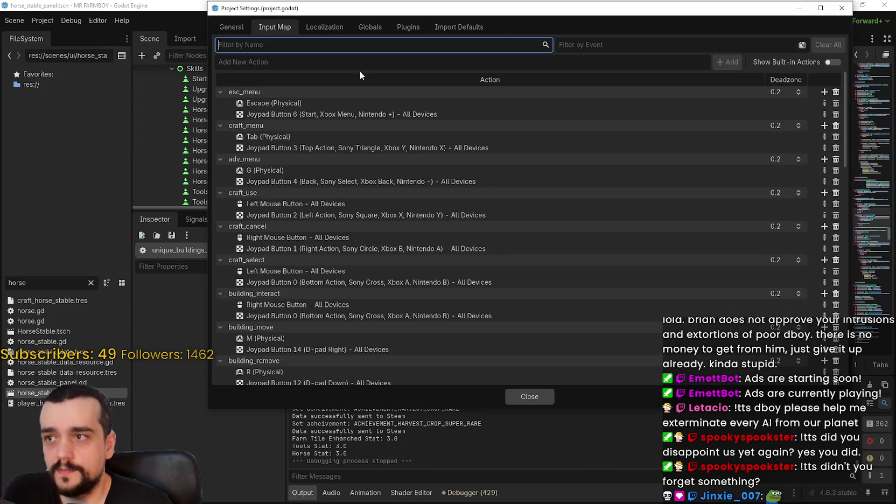
Step: Look over the Localization and Globals autoload tabs, then close Project Settings
left_click(324, 27)
left_click(370, 27)
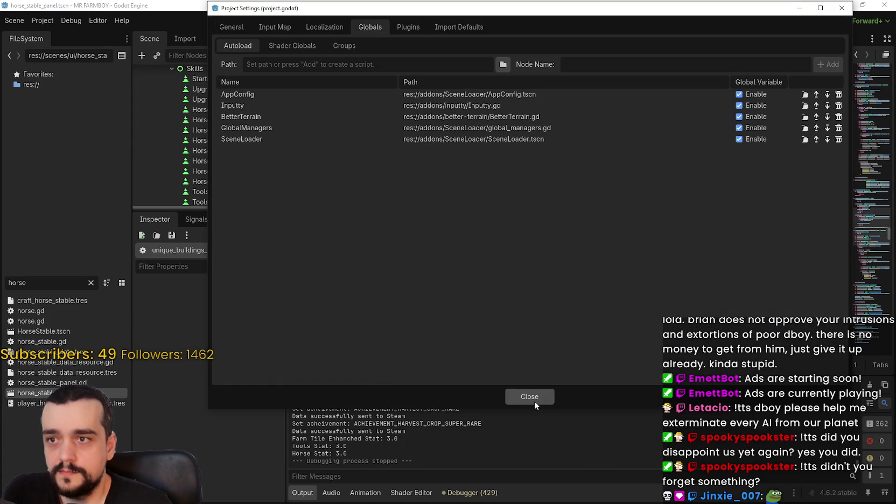
left_click(530, 397)
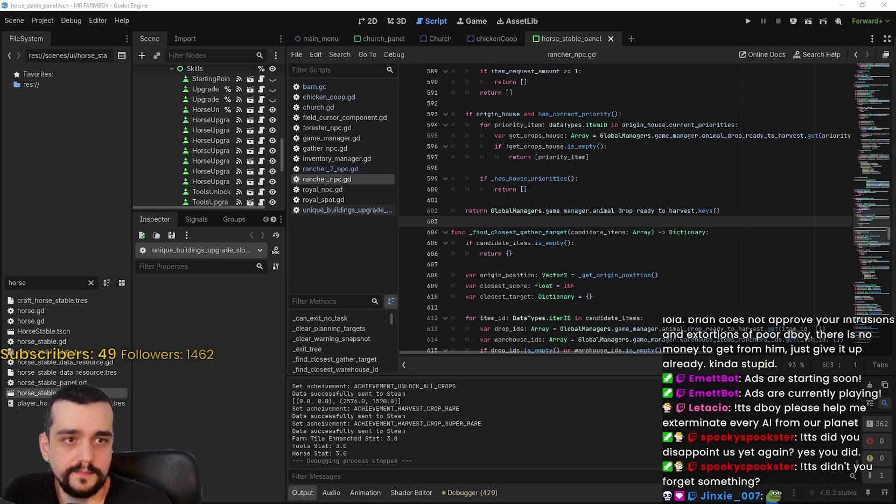
key("alt+Tab")
key("alt+Tab")
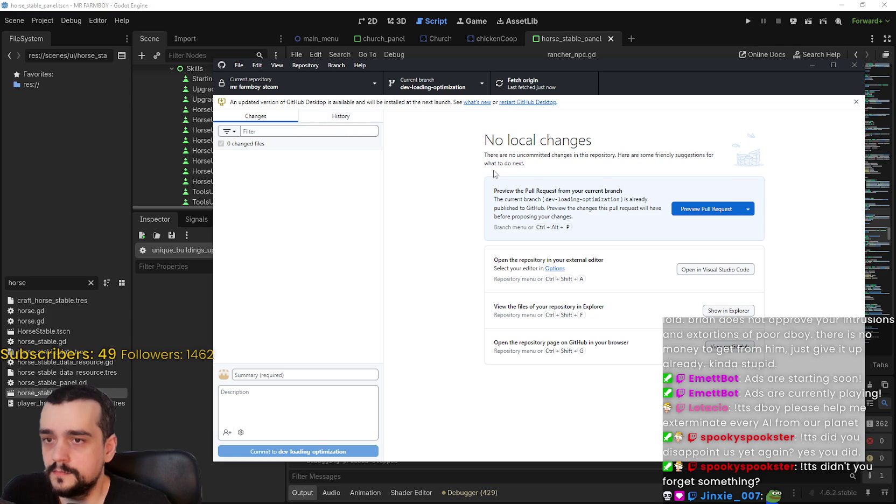
Step: Check the new v1.1.0-Beta3 commit in History, then minimize GitHub Desktop
left_click(329, 113)
left_click(237, 150)
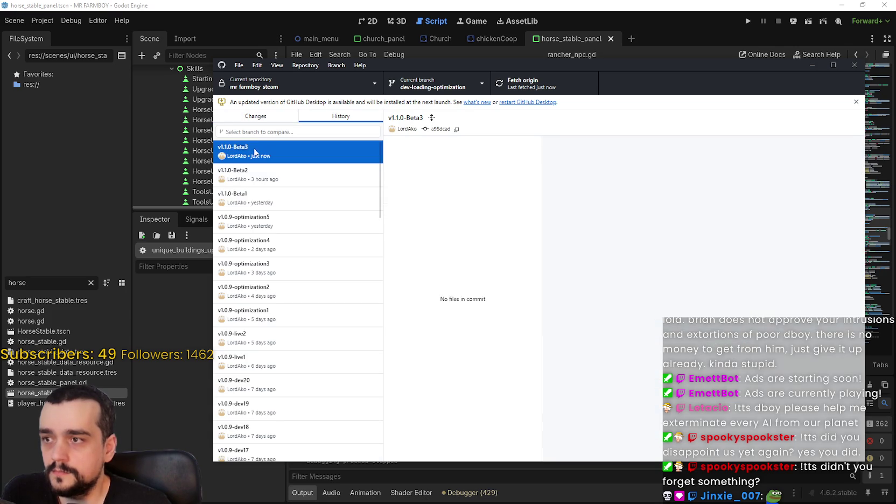
left_click(256, 115)
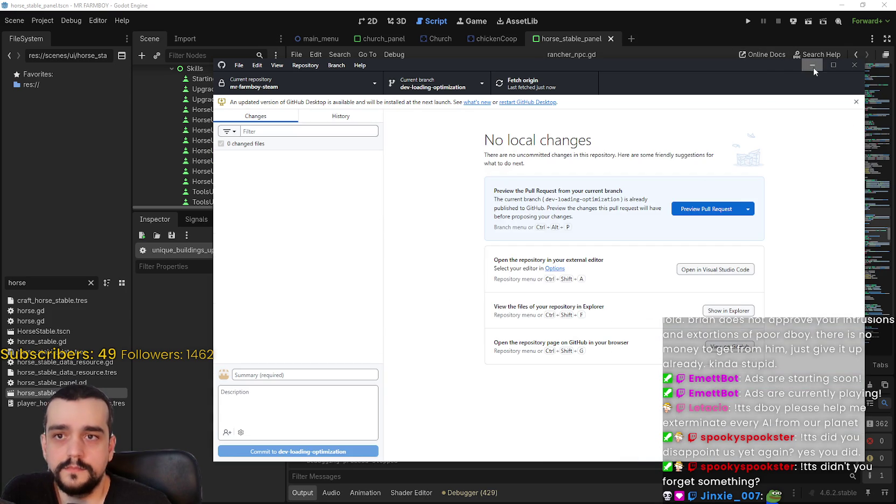
left_click(812, 65)
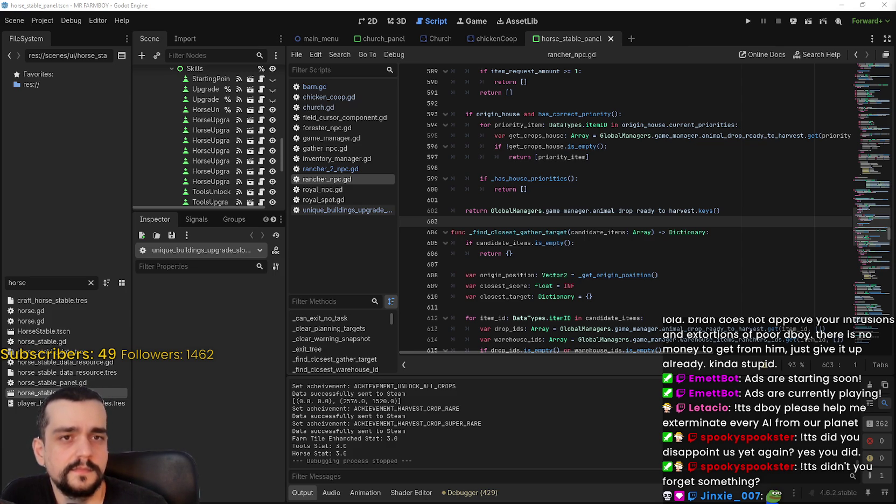
key("alt+Tab")
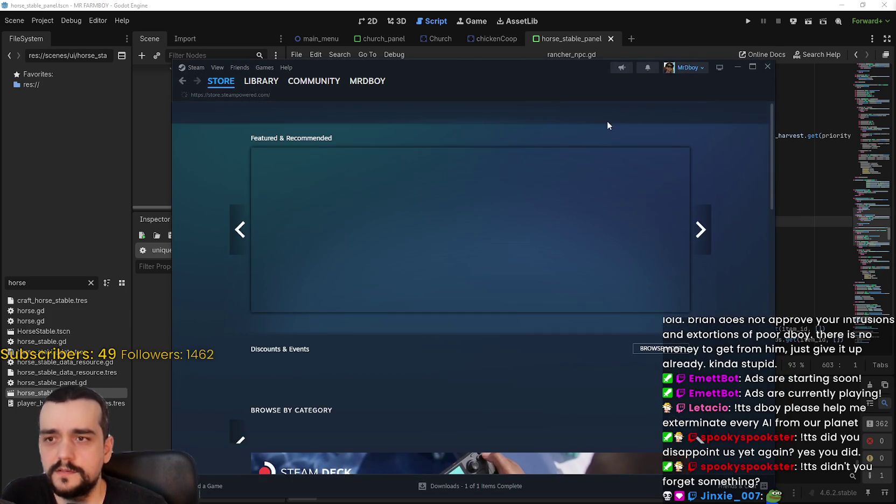
Step: Search the Steam store for Camelot Unchained and bring up its store page
left_click(608, 114)
type("cam")
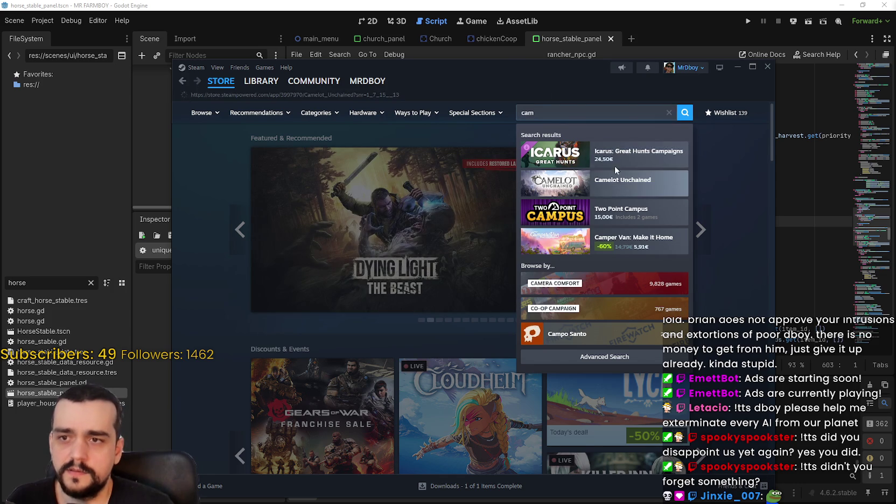
left_click_drag(523, 67, 569, 55)
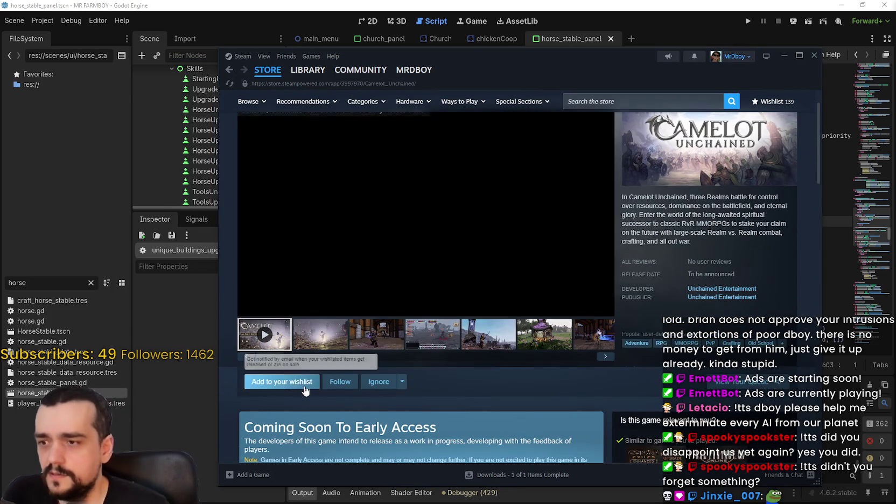
scroll(423, 348, "down", 3)
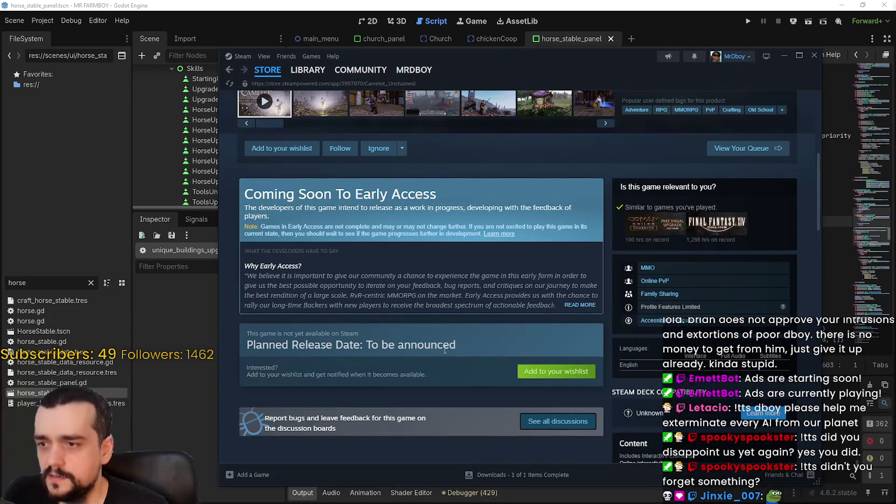
scroll(445, 342, "up", 4)
Step: Step through the Camelot Unchained screenshots and enlarge one in the lightbox
left_click(342, 343)
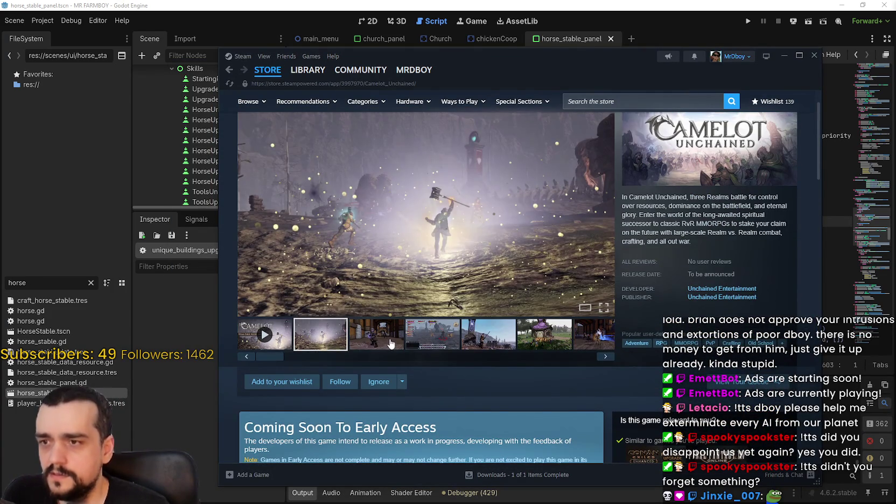
left_click(391, 345)
left_click(438, 338)
left_click(487, 333)
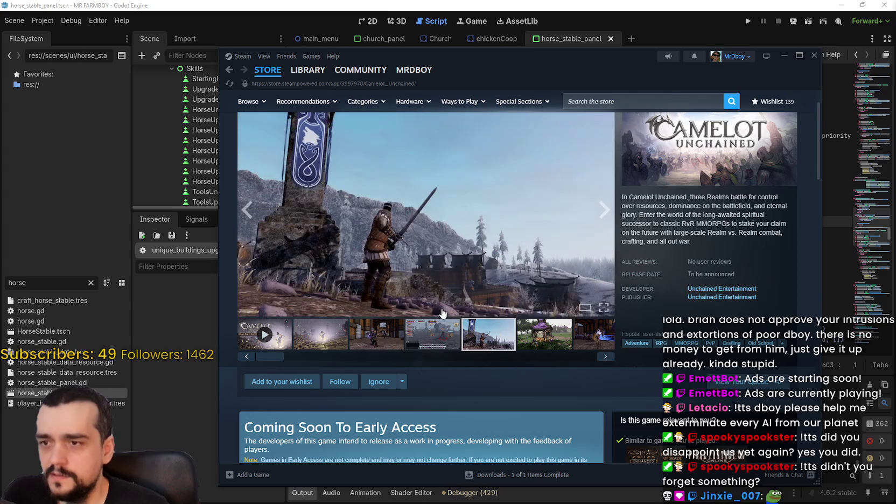
left_click(444, 308)
left_click(242, 275)
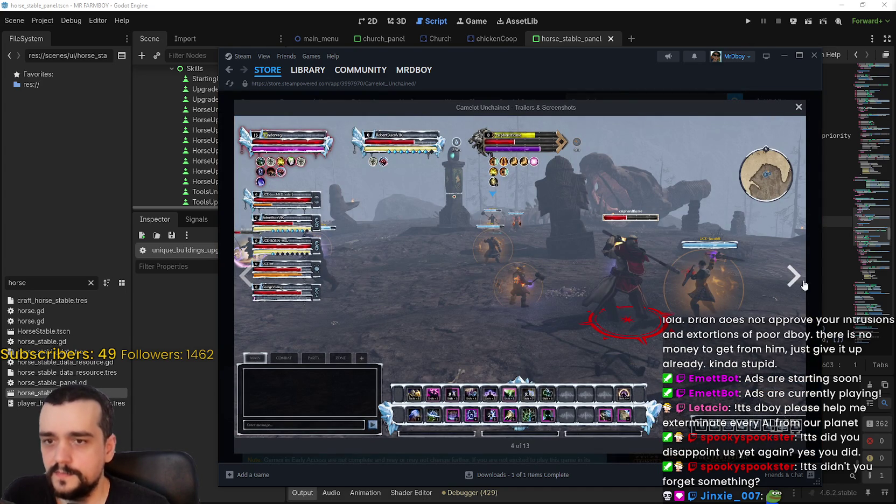
Step: Advance through the remaining screenshots to the last one, then close the lightbox
left_click(787, 284)
left_click(789, 280)
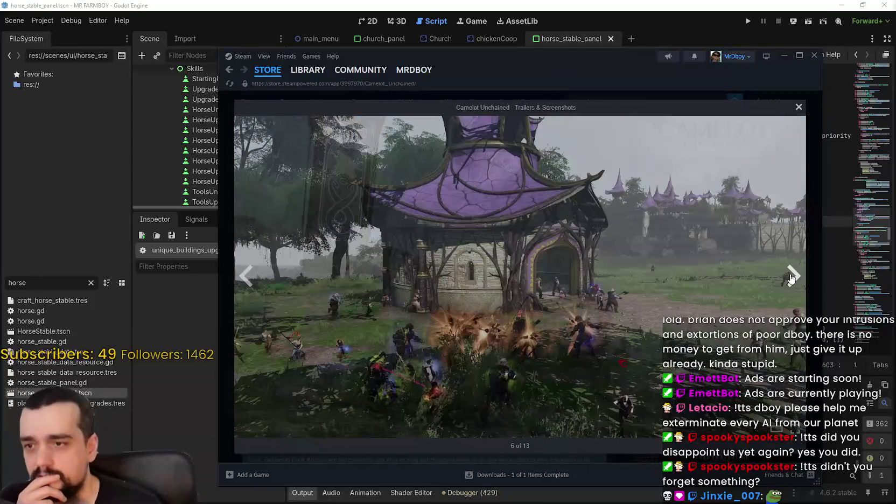
left_click(790, 278)
left_click(791, 278)
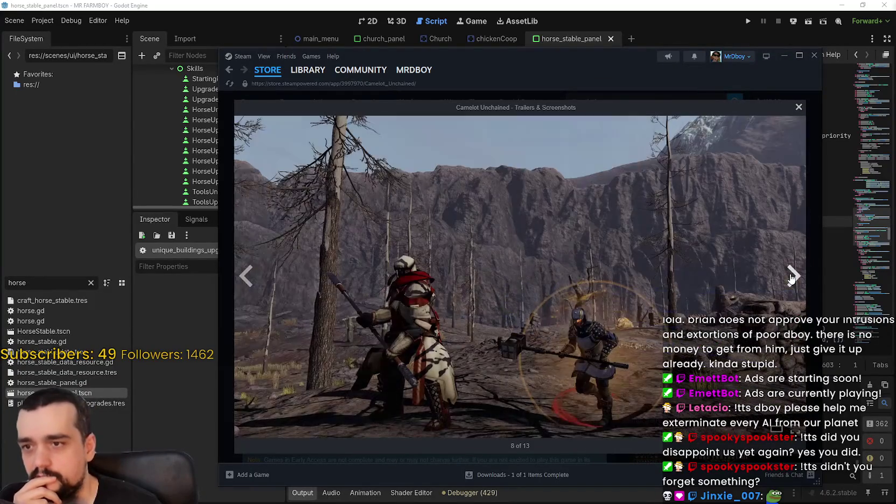
left_click(790, 278)
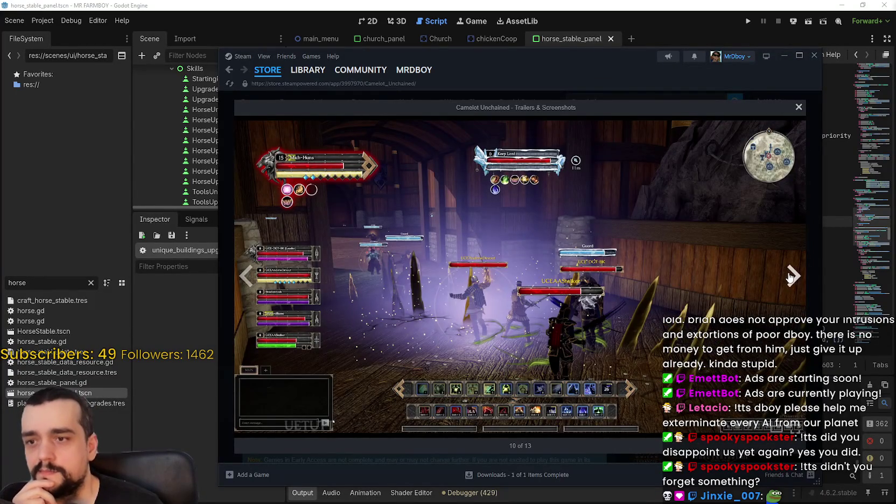
left_click(789, 277)
left_click(790, 277)
left_click(789, 277)
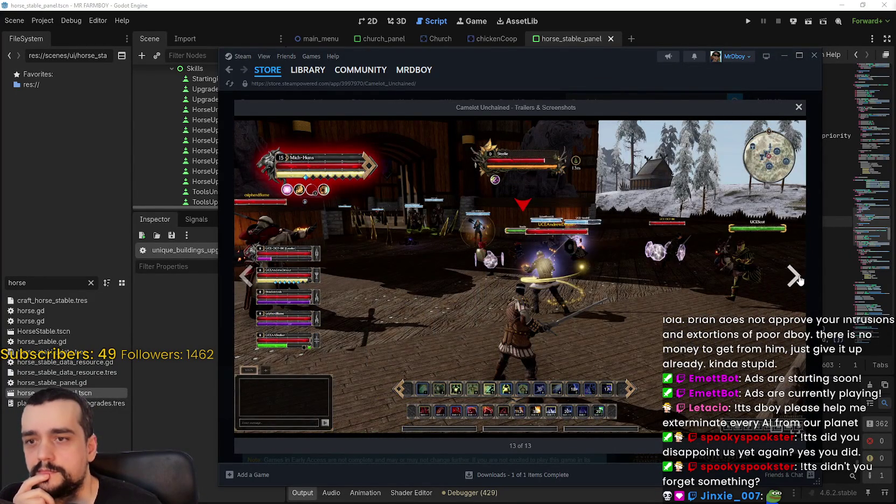
left_click(794, 276)
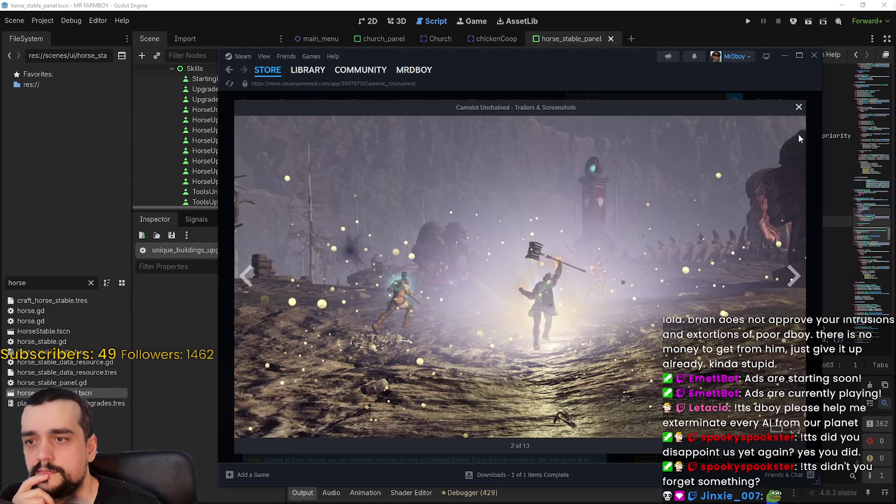
left_click(798, 108)
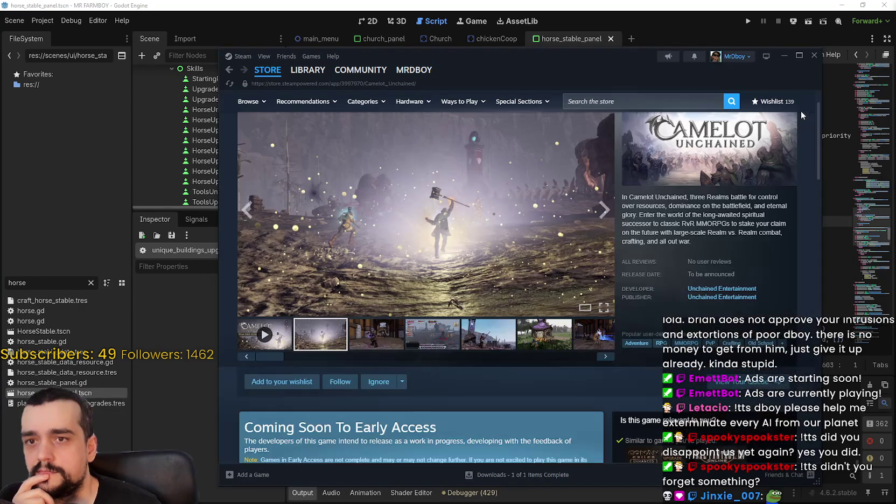
Step: Play the trailer, skip ahead to about 1:39, then scroll down to About This Game
left_click(264, 334)
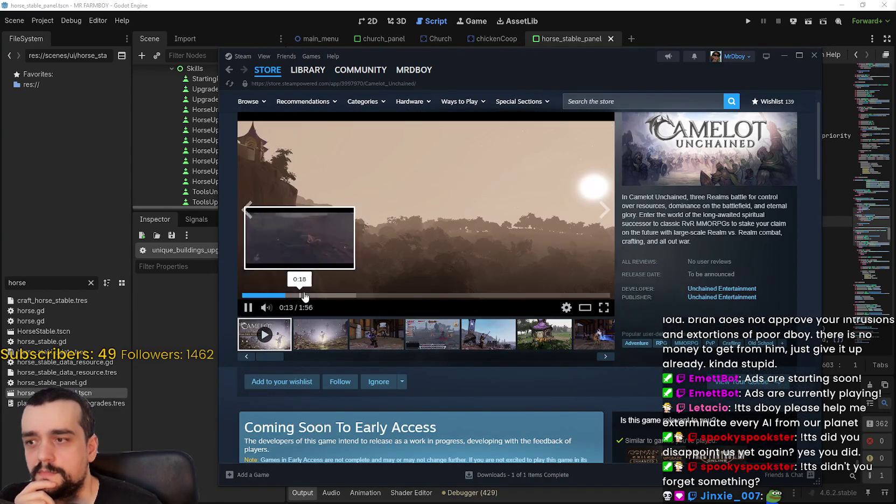
left_click_drag(323, 297, 467, 296)
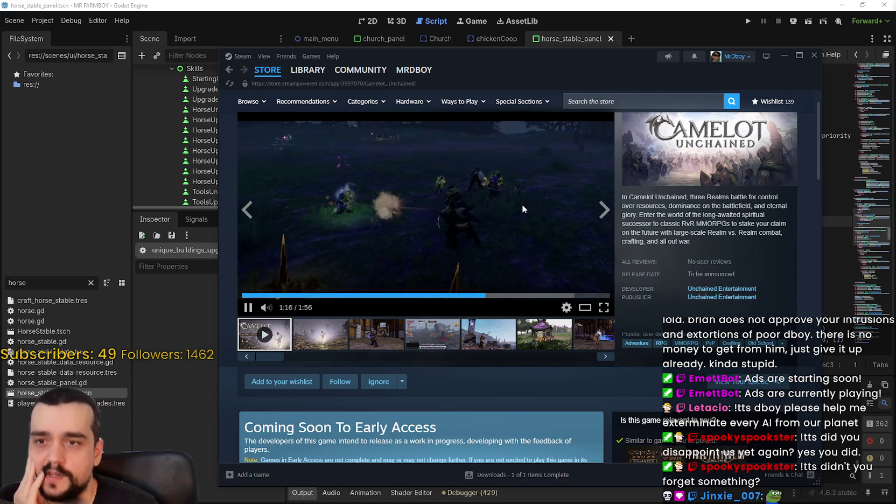
left_click(557, 295)
left_click(603, 210)
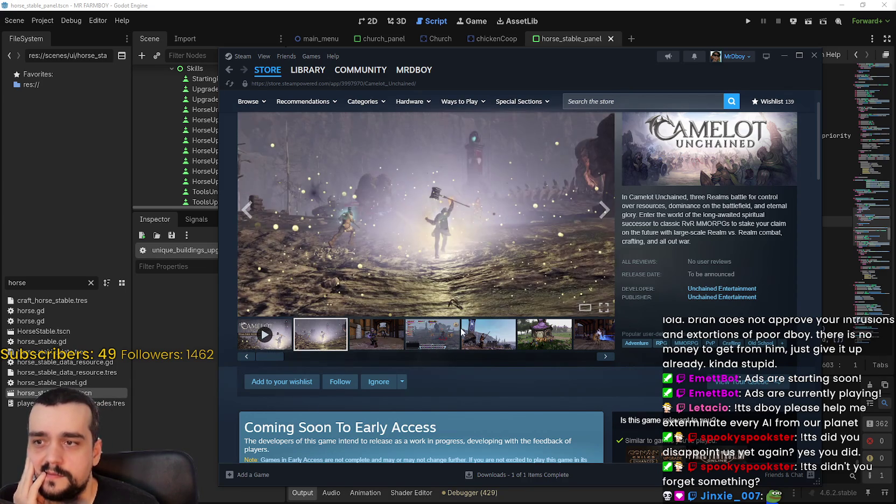
scroll(460, 329, "down", 3)
scroll(460, 326, "down", 8)
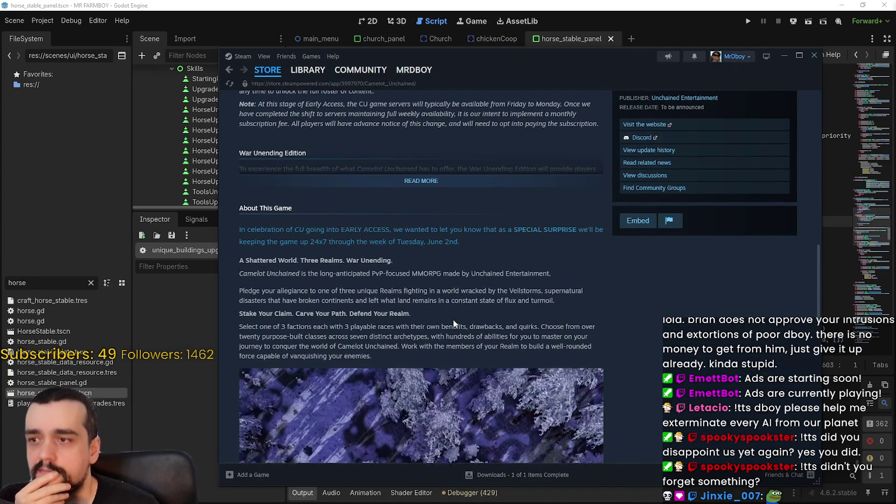
Step: Read the SPECIAL SURPRISE and 24x7 until June 2nd passages, then scroll up to the Base Edition note
mouse_move(350, 230)
left_mouse_down()
mouse_move(587, 226)
mouse_move(514, 229)
left_mouse_up()
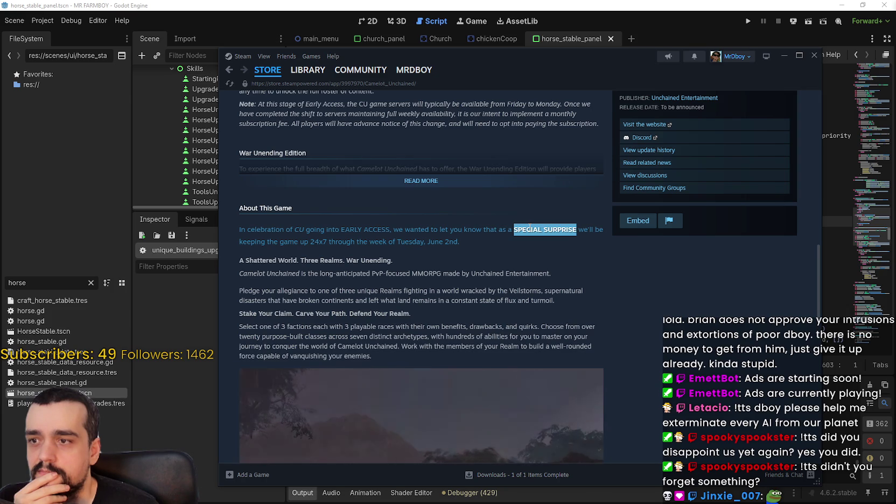
left_click_drag(457, 241, 240, 242)
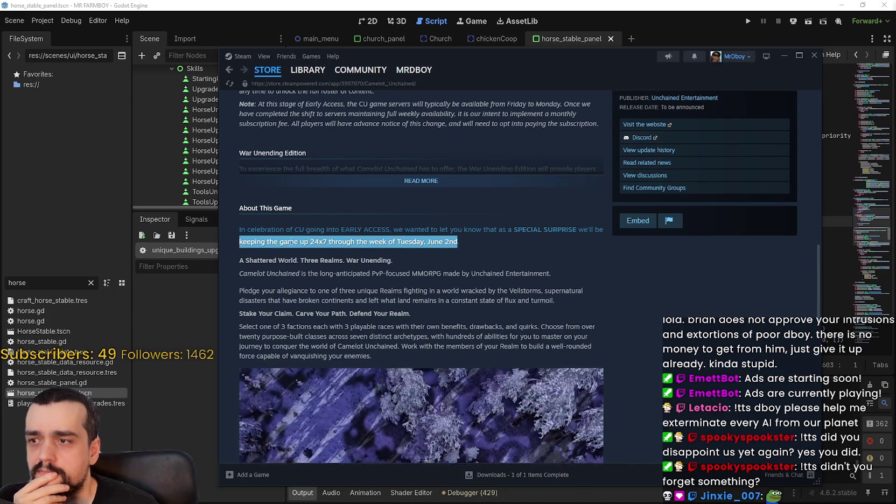
left_click(310, 242)
double_click(310, 242)
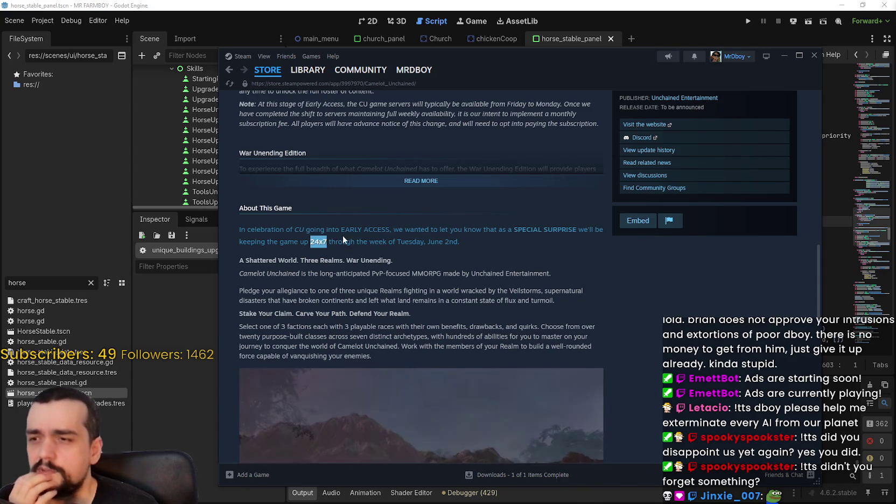
left_click(309, 239)
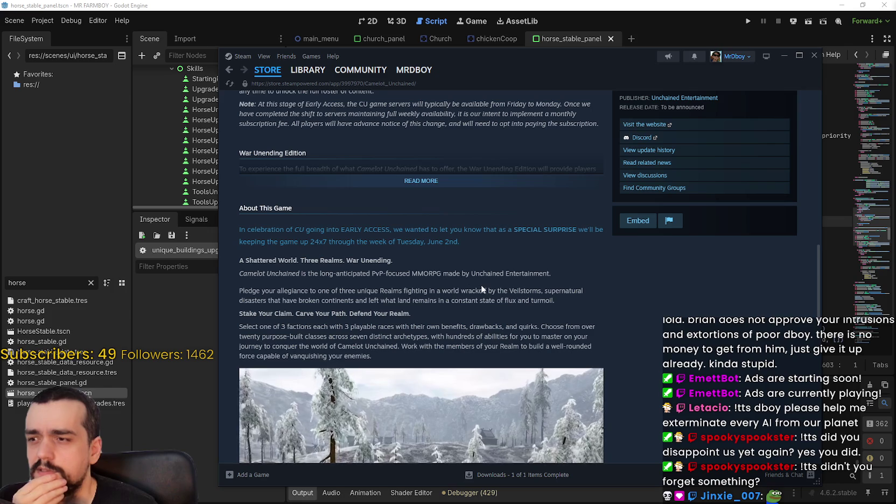
mouse_move(239, 229)
left_mouse_down()
mouse_move(459, 242)
mouse_move(377, 356)
mouse_move(459, 242)
left_mouse_up()
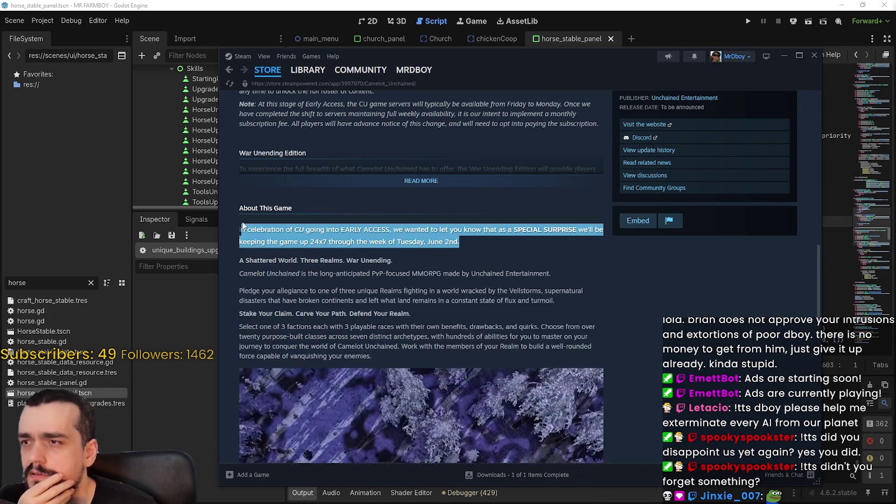
scroll(460, 289, "up", 1)
scroll(461, 289, "up", 2)
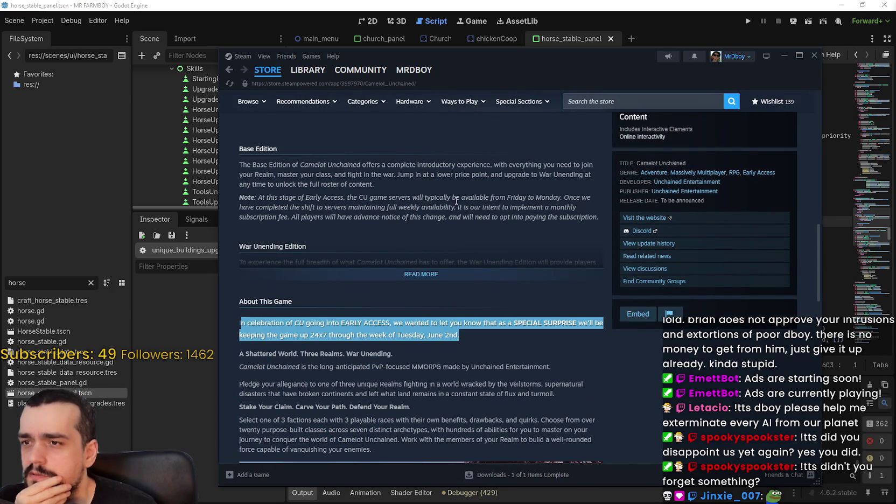
left_click_drag(512, 197, 538, 197)
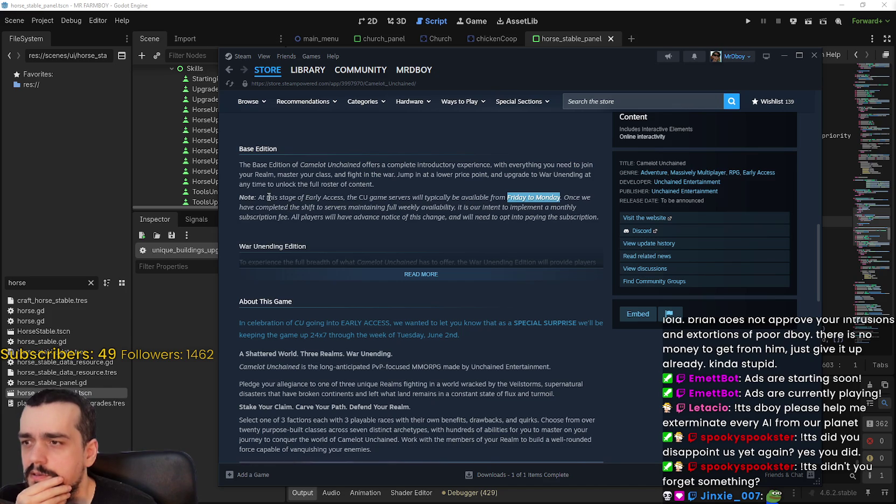
scroll(400, 252, "up", 3)
Step: Expand the War Unending Edition text and highlight the early-access server availability notes
left_click(419, 368)
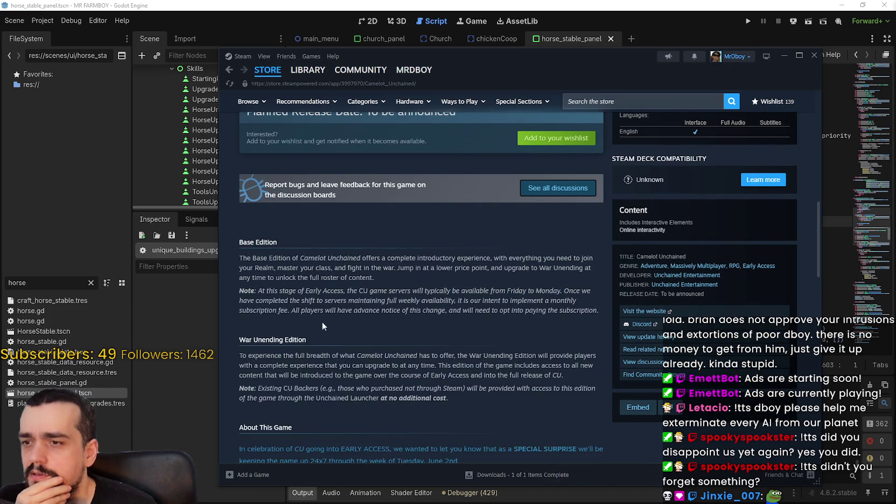
mouse_move(242, 258)
left_mouse_down()
mouse_move(591, 264)
mouse_move(593, 279)
mouse_move(264, 288)
mouse_move(349, 299)
left_mouse_up()
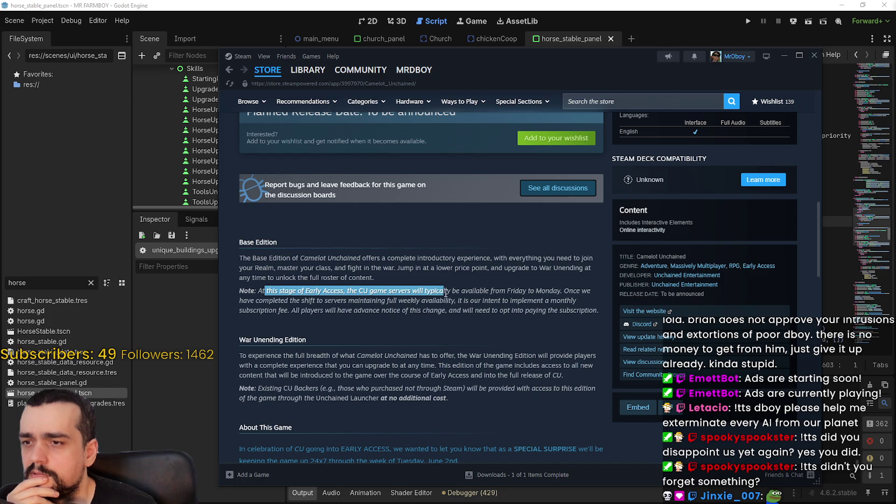
left_click_drag(515, 290, 546, 289)
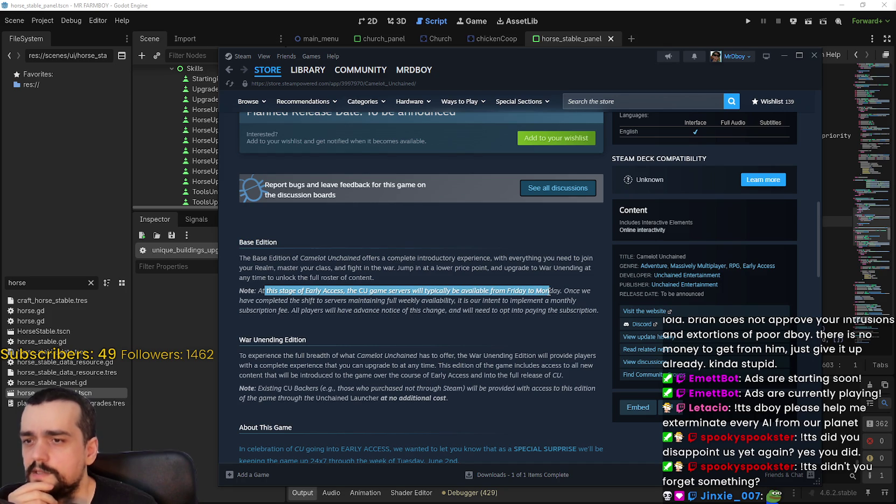
left_click(545, 289)
left_click_drag(259, 300, 526, 297)
left_click(392, 304)
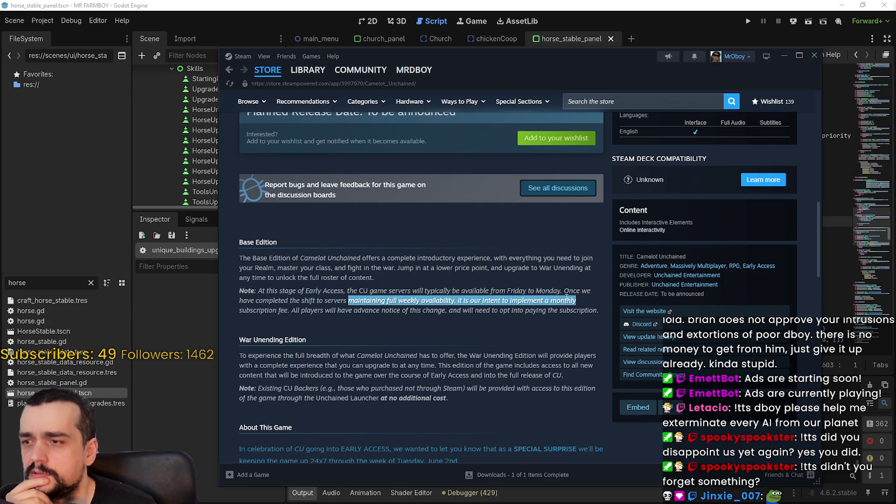
Step: Highlight the monthly subscription fee and existing CU Backers' access notes, scrolling down to System Requirements
mouse_move(288, 310)
left_mouse_down()
mouse_move(388, 299)
mouse_move(551, 301)
mouse_move(509, 301)
left_mouse_up()
left_click(297, 311)
left_click_drag(306, 310, 588, 307)
scroll(379, 296, "down", 1)
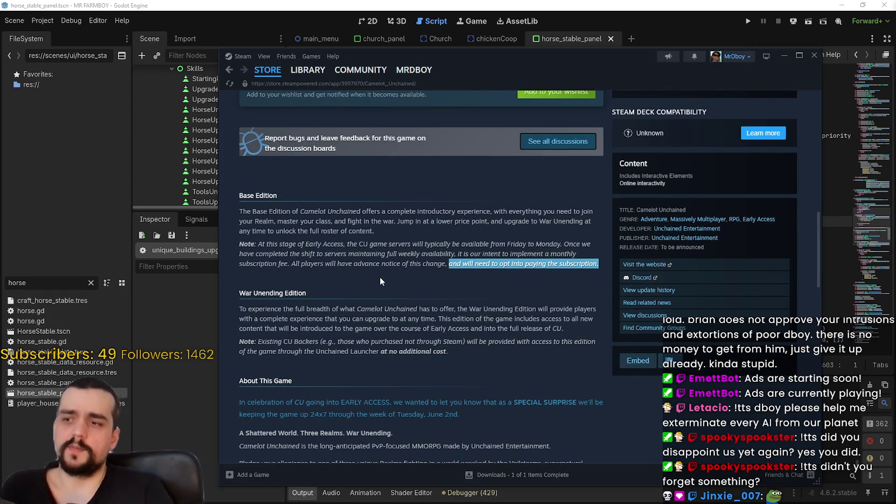
scroll(339, 403, "down", 2)
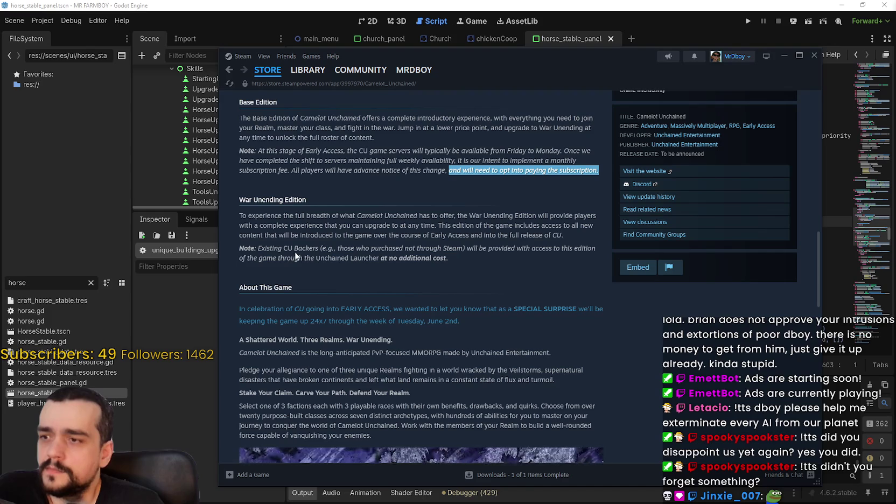
left_click_drag(360, 249, 593, 254)
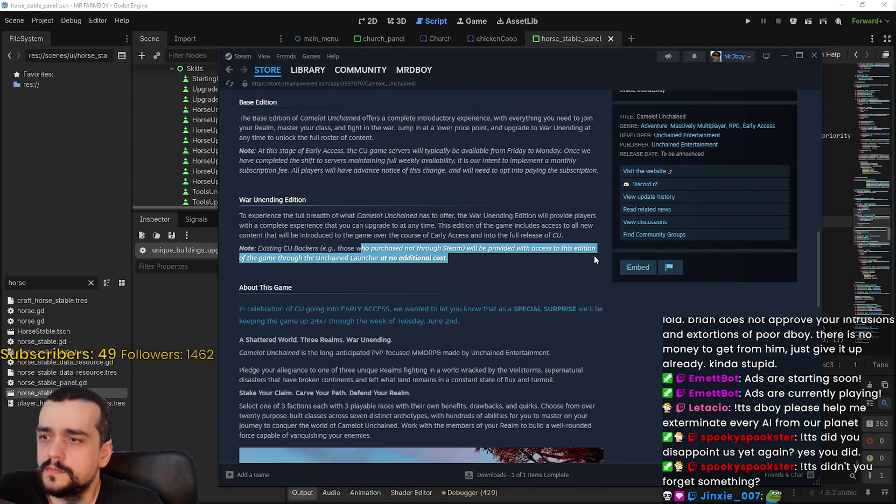
scroll(519, 272, "down", 2)
left_click_drag(249, 214, 512, 230)
scroll(396, 310, "down", 4)
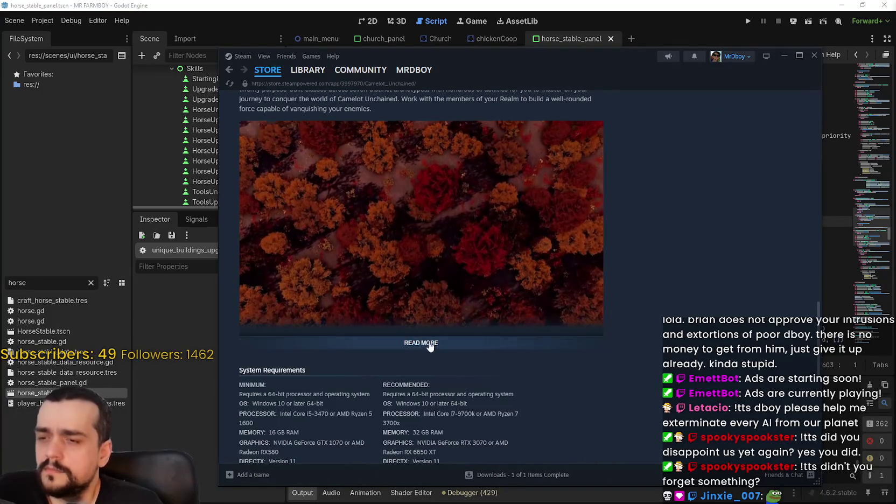
Step: Expand and scroll through the full About description, then go to the Camelot Unchained Community Hub
left_click(420, 342)
scroll(394, 318, "down", 2)
scroll(394, 318, "down", 5)
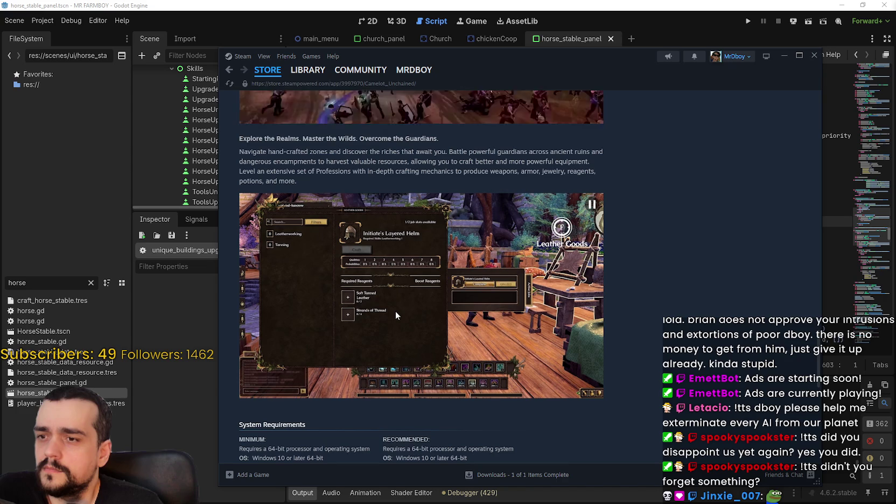
scroll(395, 310, "down", 2)
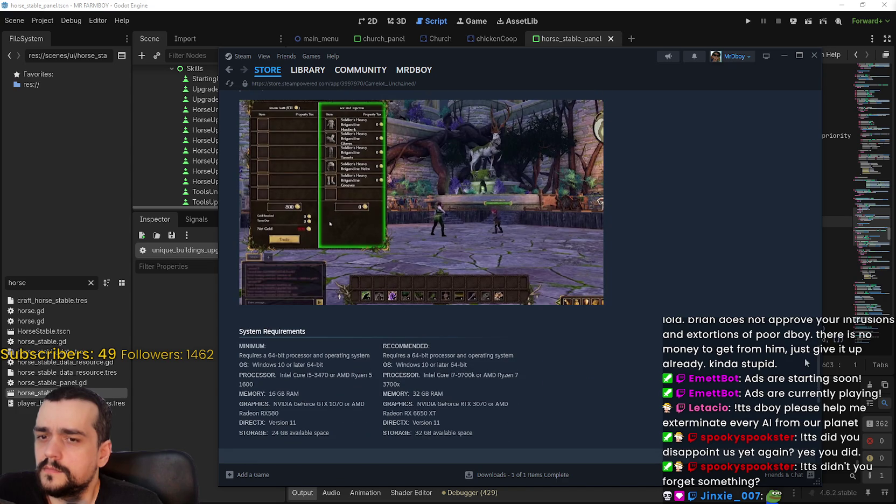
left_click_drag(820, 357, 817, 357)
scroll(753, 353, "up", 2)
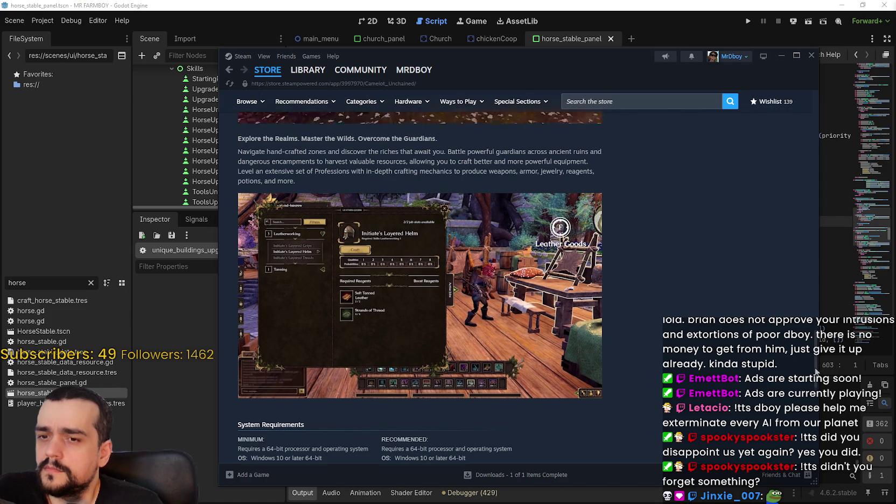
scroll(816, 378, "down", 1)
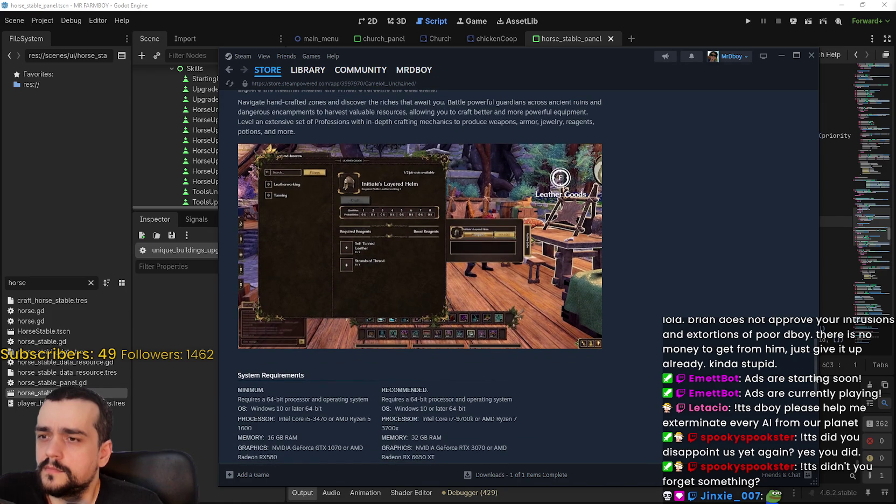
scroll(791, 165, "up", 20)
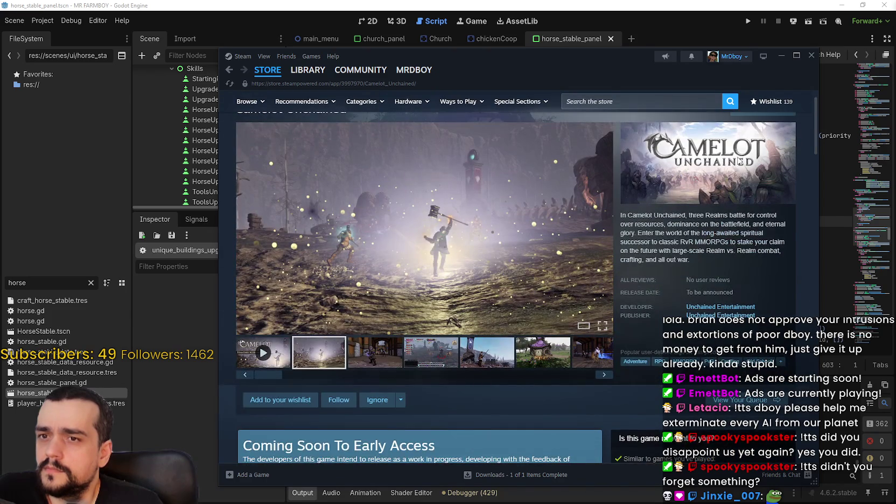
scroll(739, 160, "up", 1)
left_click(754, 137)
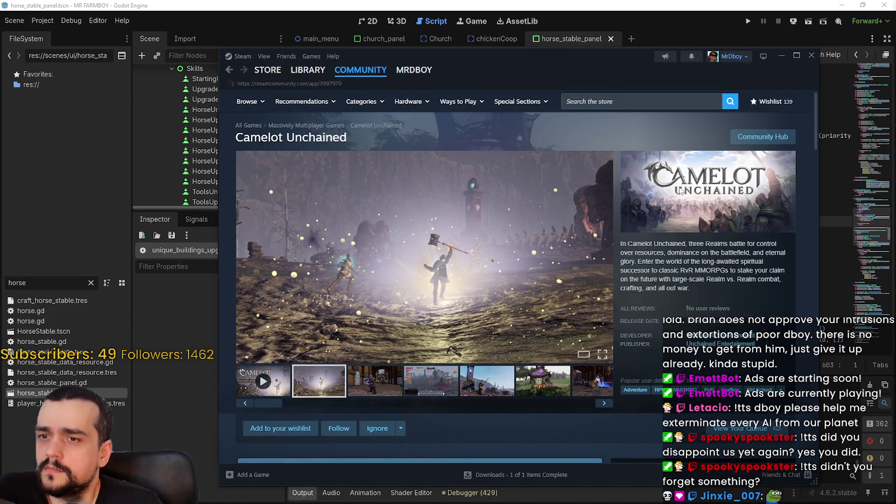
scroll(641, 364, "down", 3)
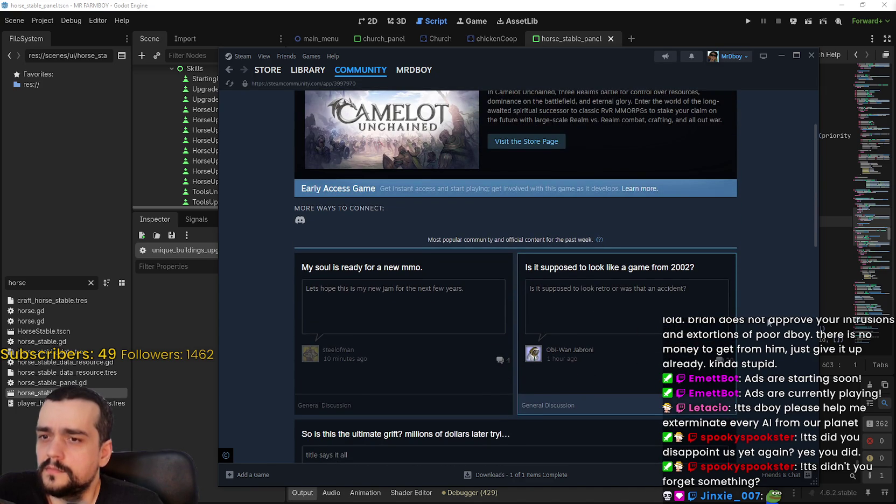
scroll(781, 305, "down", 6)
scroll(775, 306, "down", 3)
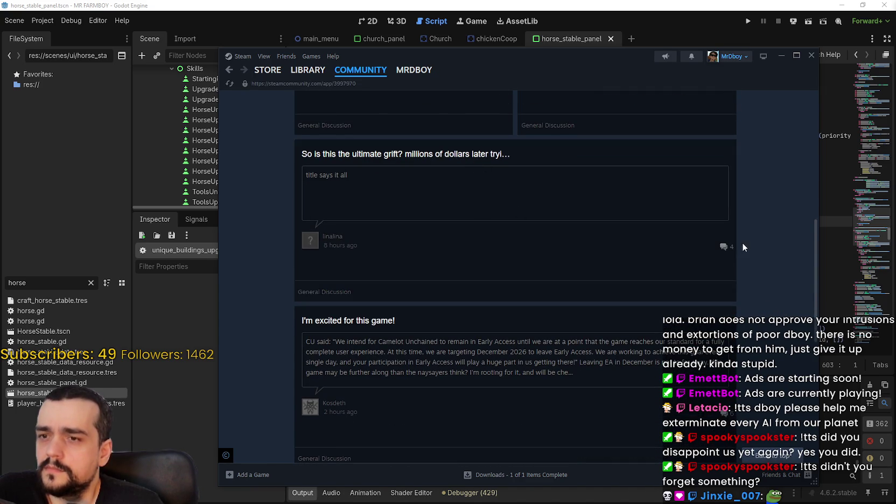
scroll(744, 240, "down", 3)
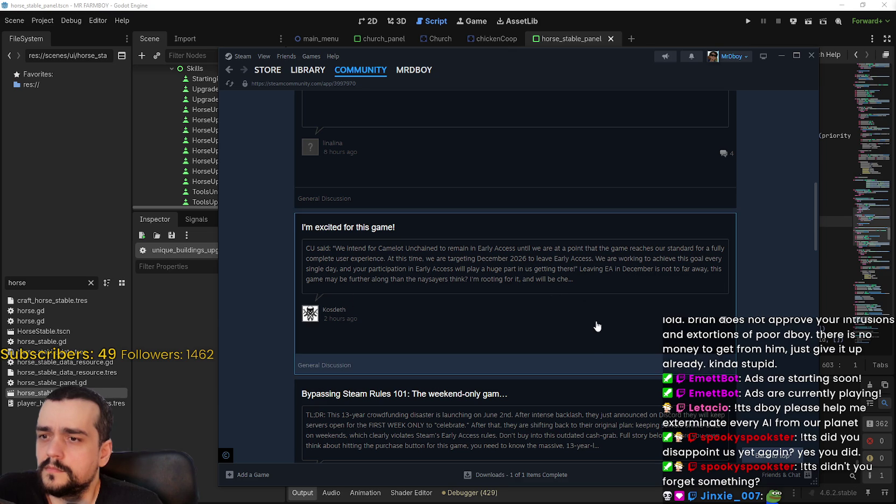
scroll(591, 339, "down", 2)
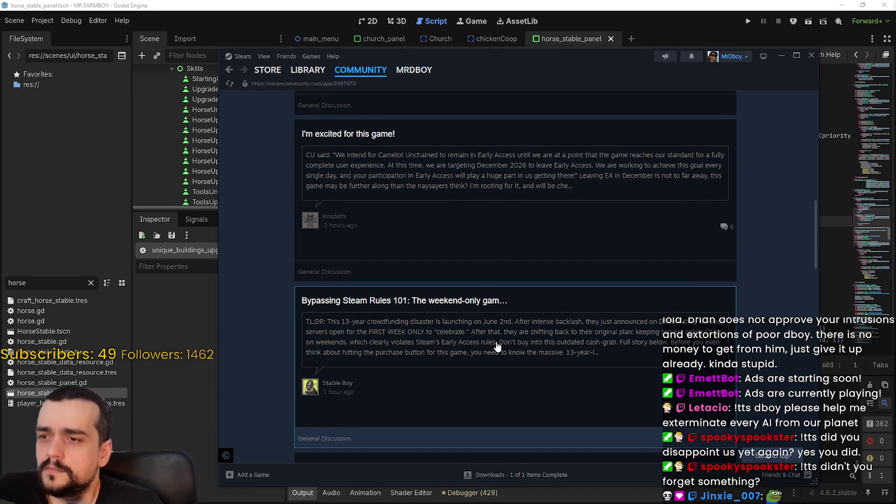
scroll(497, 345, "down", 1)
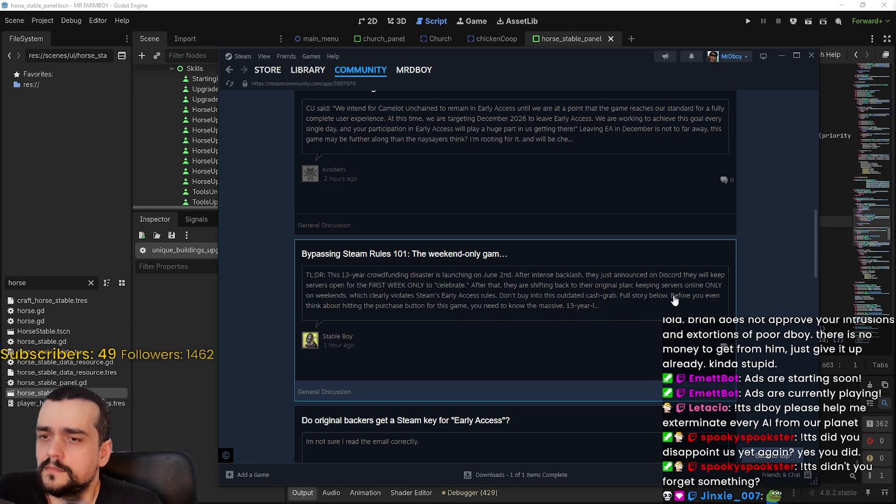
scroll(496, 314, "down", 3)
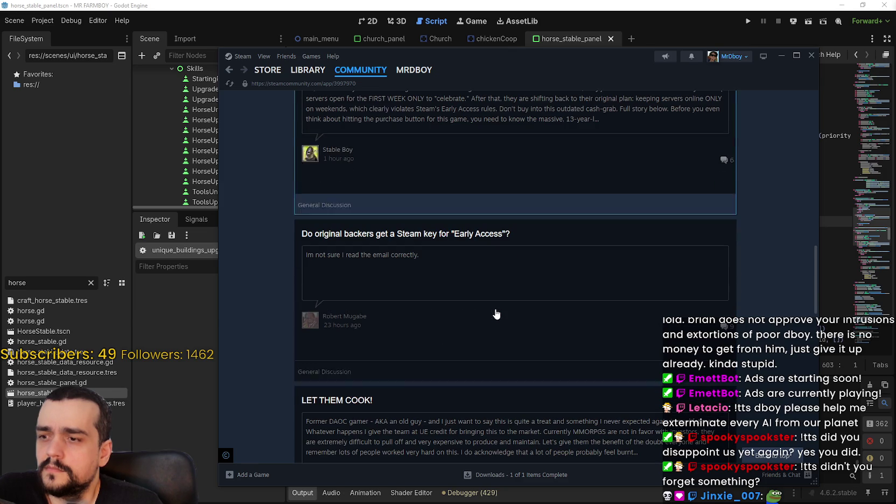
scroll(264, 339, "down", 2)
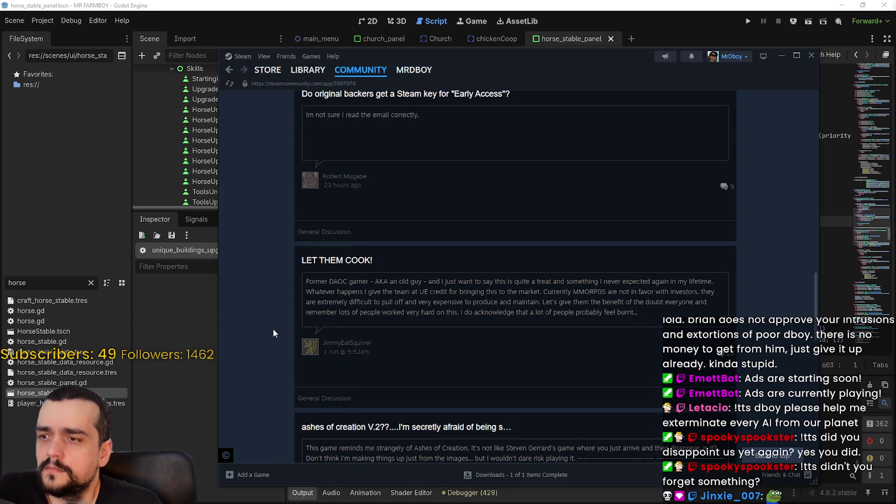
scroll(273, 333, "down", 1)
scroll(352, 329, "down", 2)
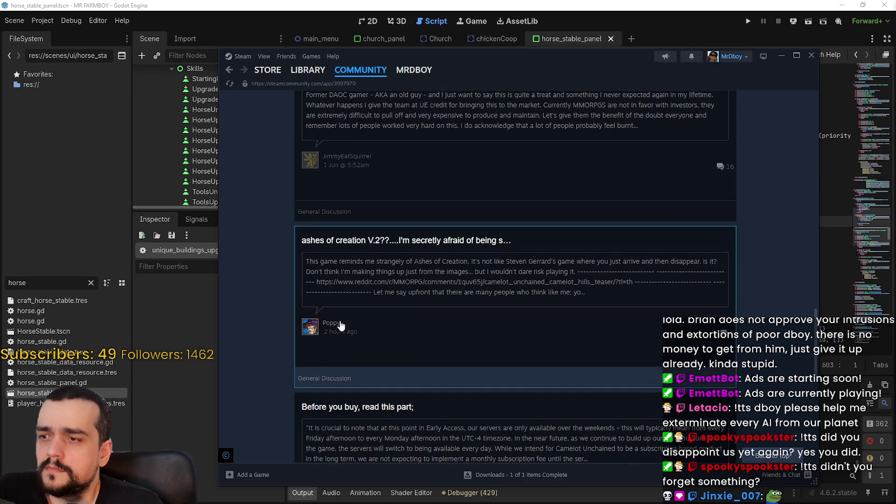
scroll(323, 330, "down", 2)
scroll(306, 330, "down", 1)
scroll(307, 329, "down", 3)
scroll(442, 299, "down", 1)
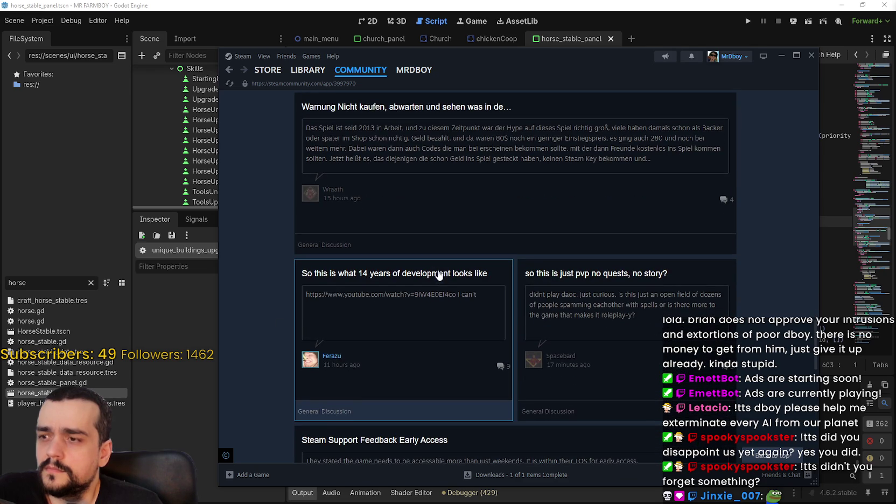
scroll(425, 340, "down", 1)
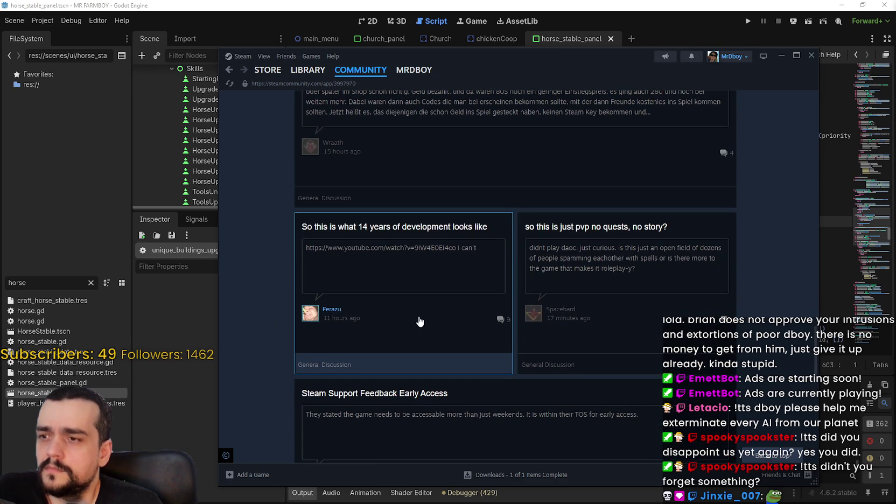
scroll(451, 328, "down", 1)
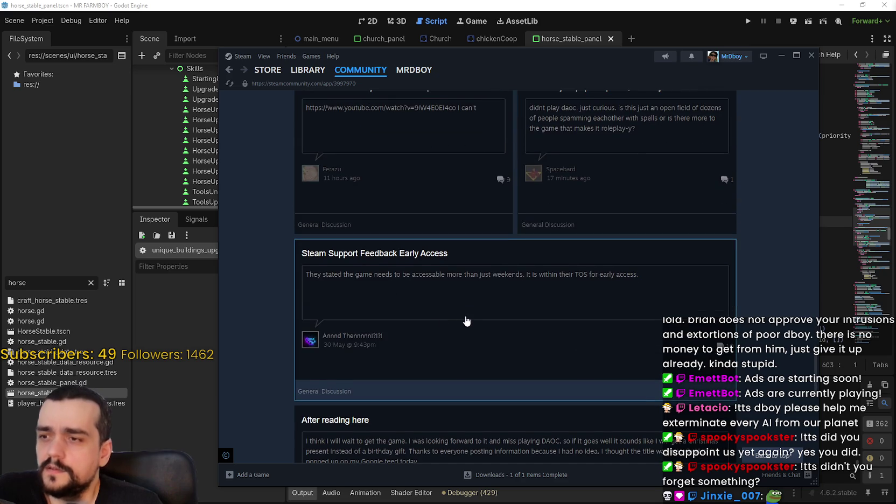
scroll(464, 319, "down", 3)
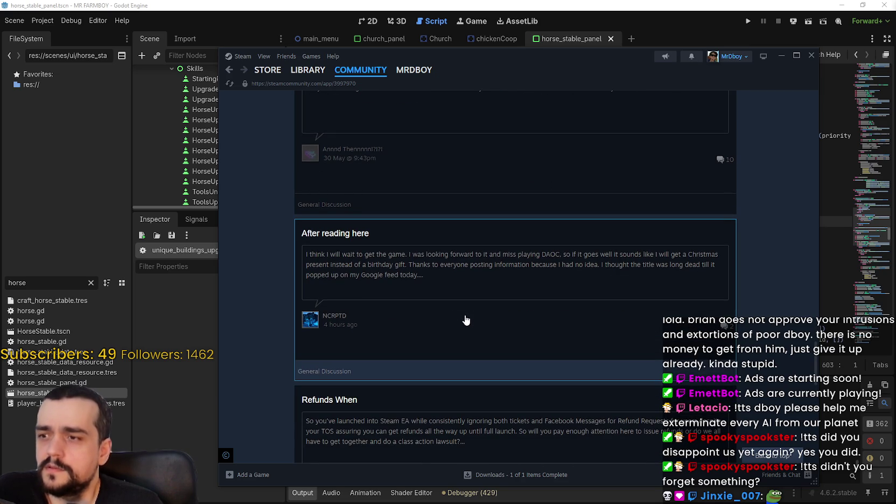
scroll(465, 317, "down", 5)
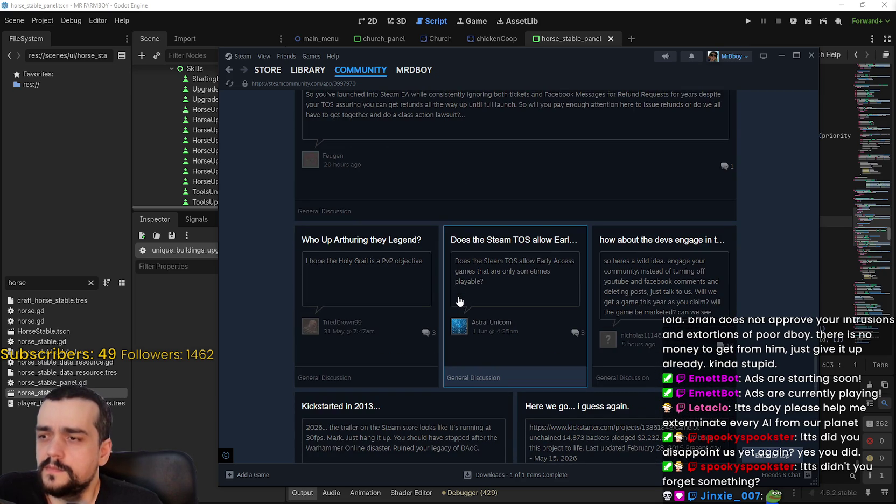
scroll(460, 301, "down", 3)
scroll(458, 301, "down", 12)
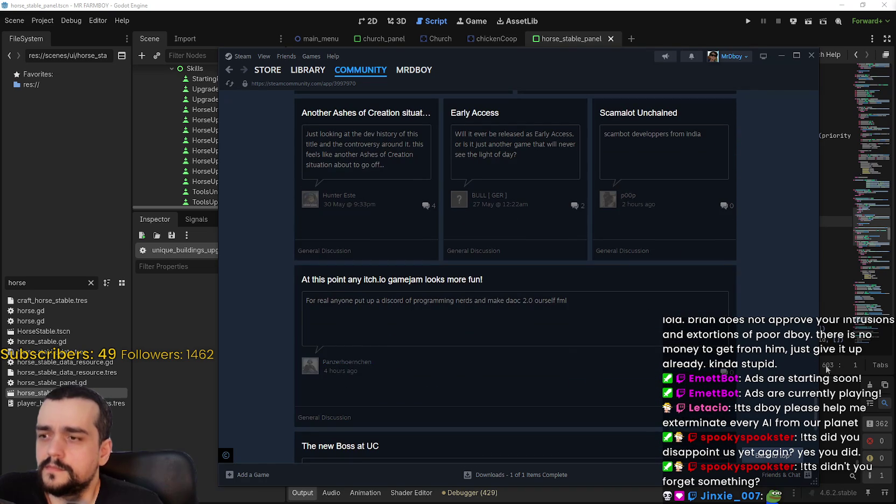
scroll(814, 387, "down", 3)
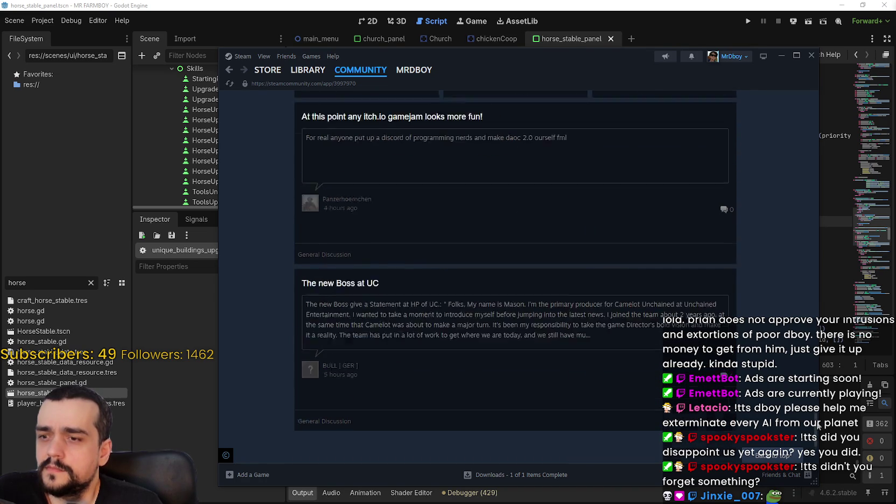
left_click(772, 455)
Step: Return to the Camelot Unchained store page and browse its trailer and screenshot thumbnails
left_click(715, 108)
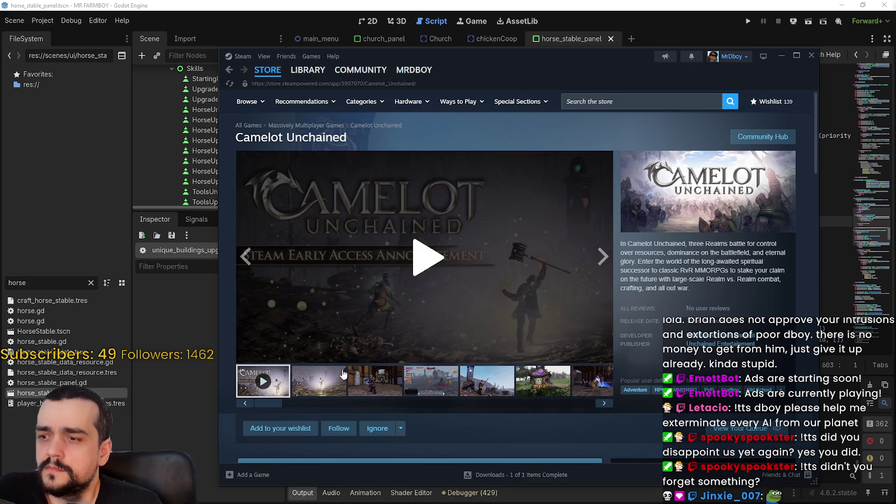
left_click(342, 373)
left_click(492, 383)
left_click(580, 385)
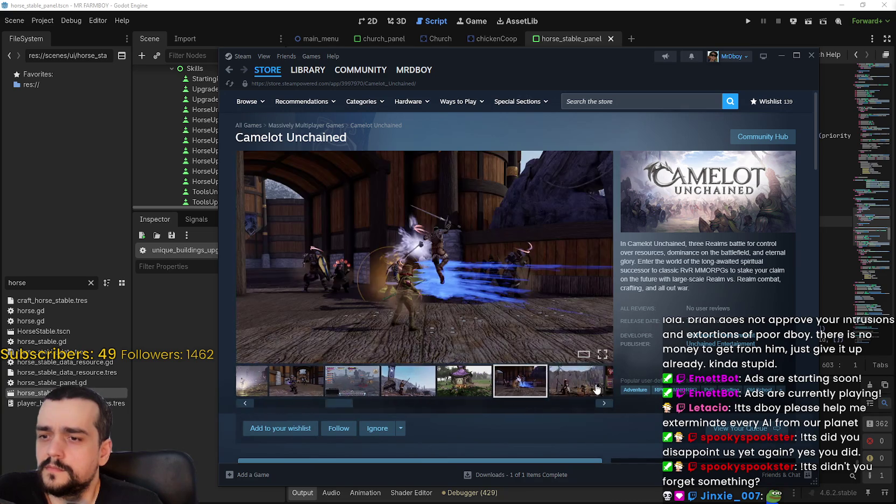
left_click(569, 391)
left_click(516, 387)
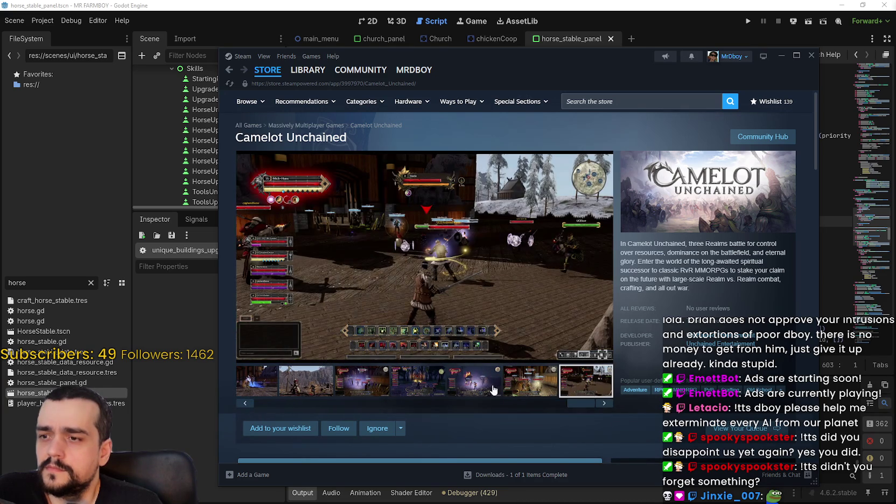
left_click(426, 384)
Step: View the courtyard combat screenshot full-size and advance through screenshots 11 and 12 of 13
left_click(418, 276)
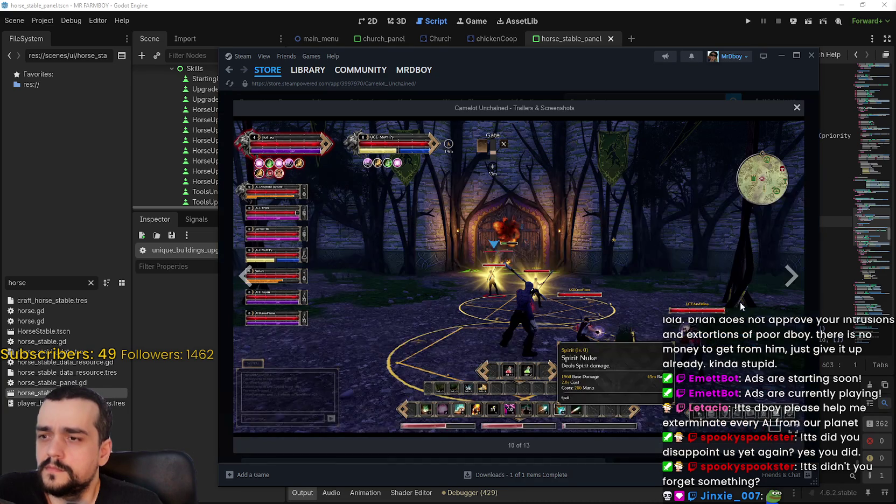
left_click(785, 283)
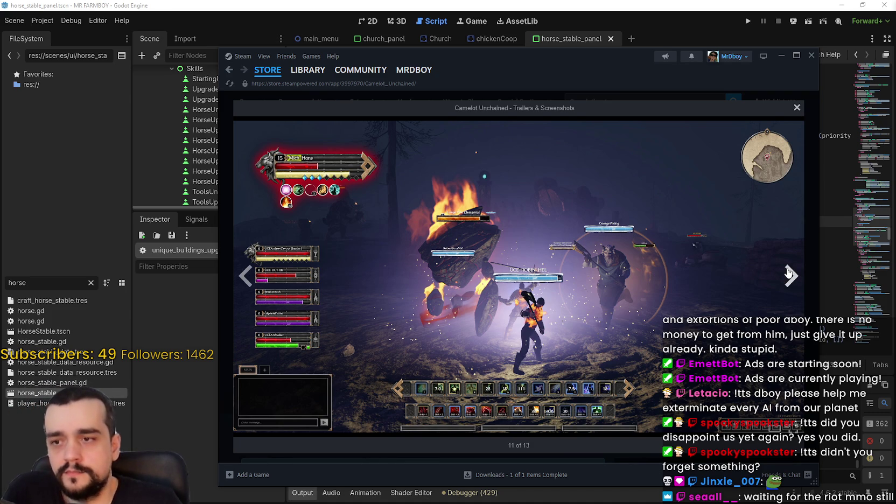
left_click(788, 273)
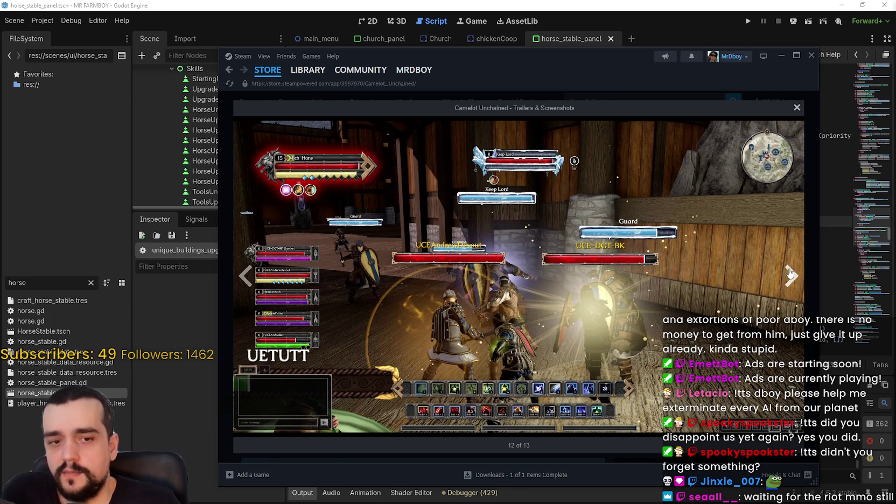
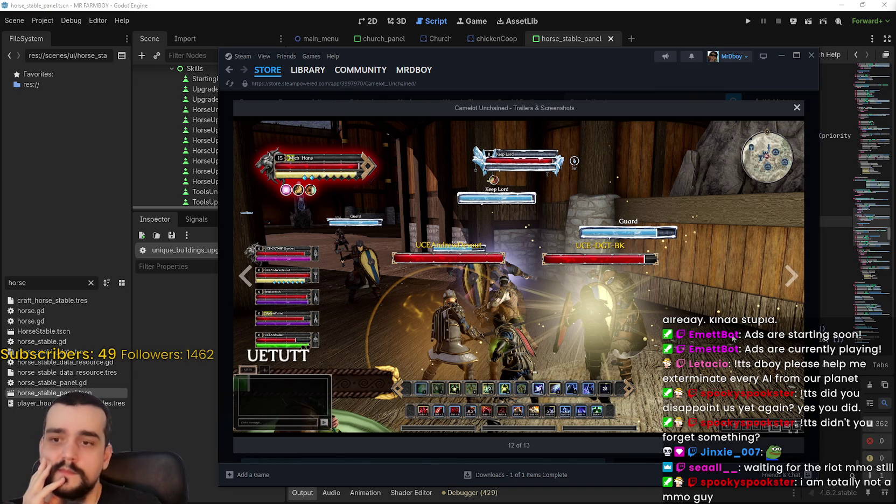
Step: View the last Camelot Unchained screenshot (13 of 13), close the viewer, and go to the Store home page
left_click(791, 275)
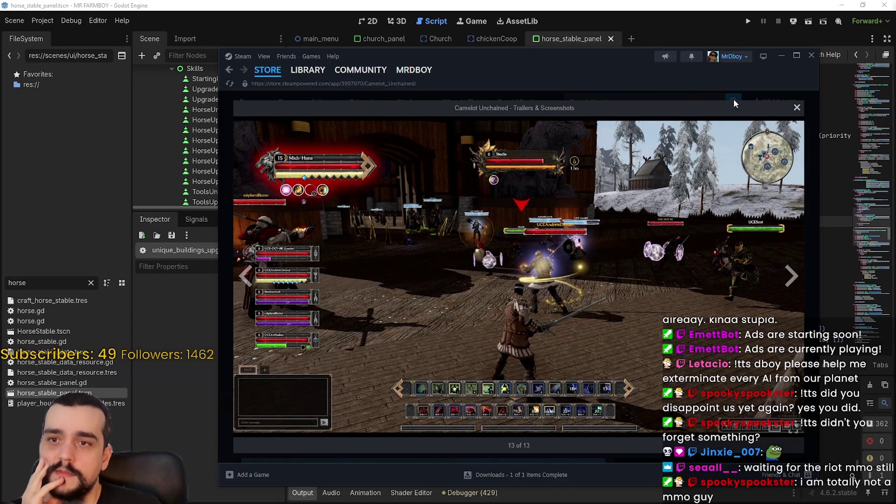
left_click(734, 99)
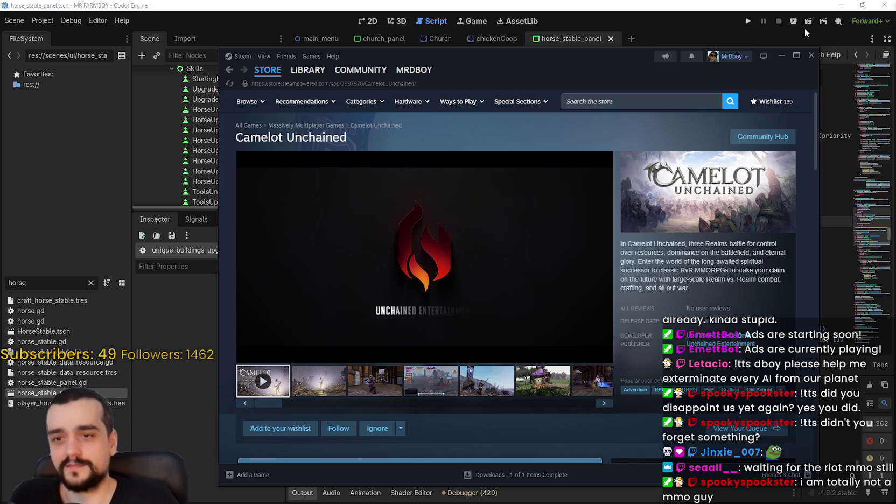
left_click(268, 70)
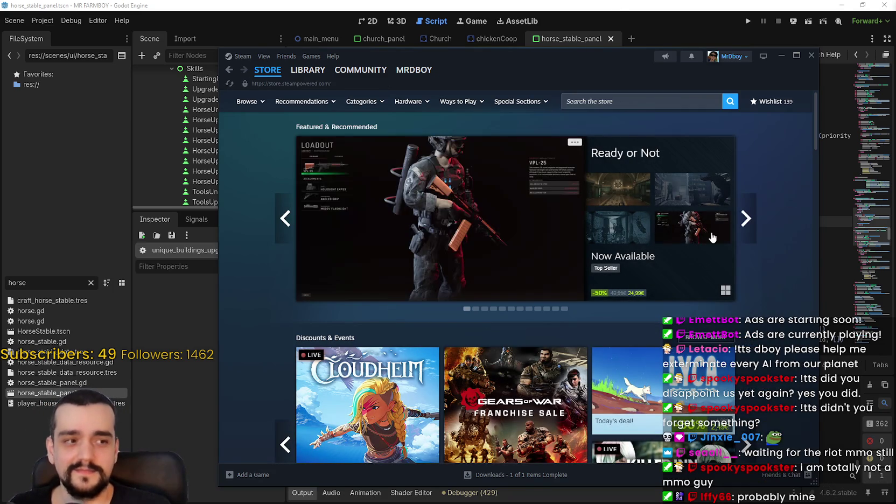
Step: Page forward and back through the Discounts & Events deals on the store home page
scroll(749, 221, "down", 3)
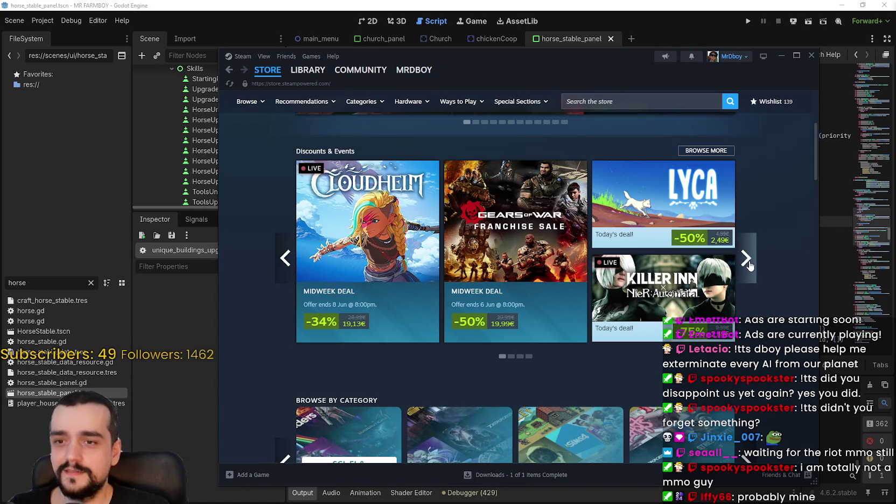
left_click(746, 258)
left_click(283, 258)
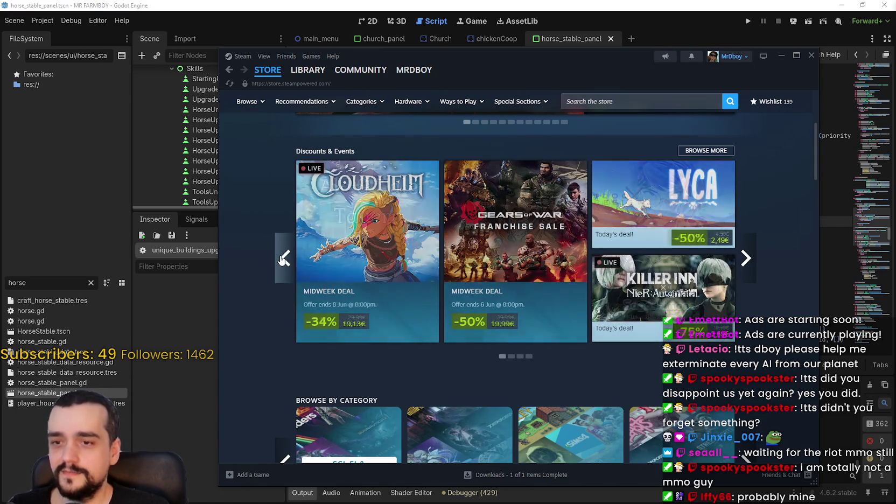
scroll(281, 256, "down", 1)
mouse_move(691, 237)
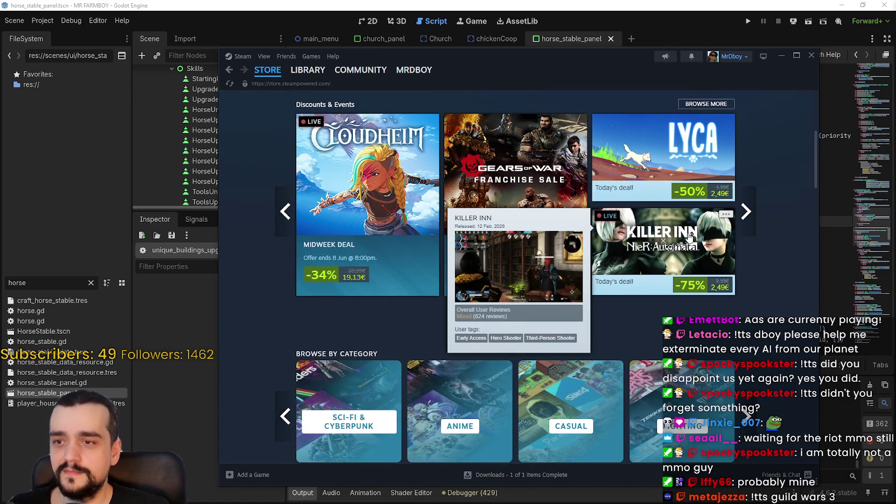
Step: Scroll further down the store front page, then switch to the Google Translate browser window
scroll(710, 282, "down", 3)
scroll(709, 282, "down", 10)
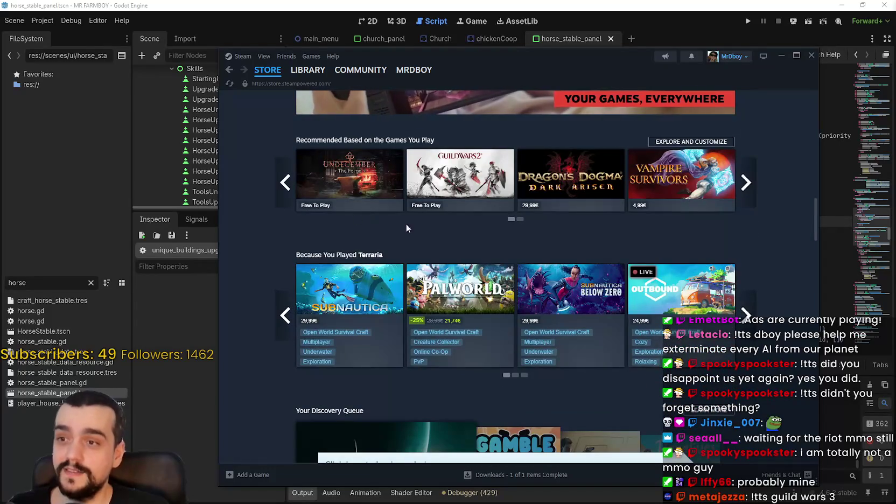
scroll(266, 241, "down", 1)
scroll(267, 241, "down", 10)
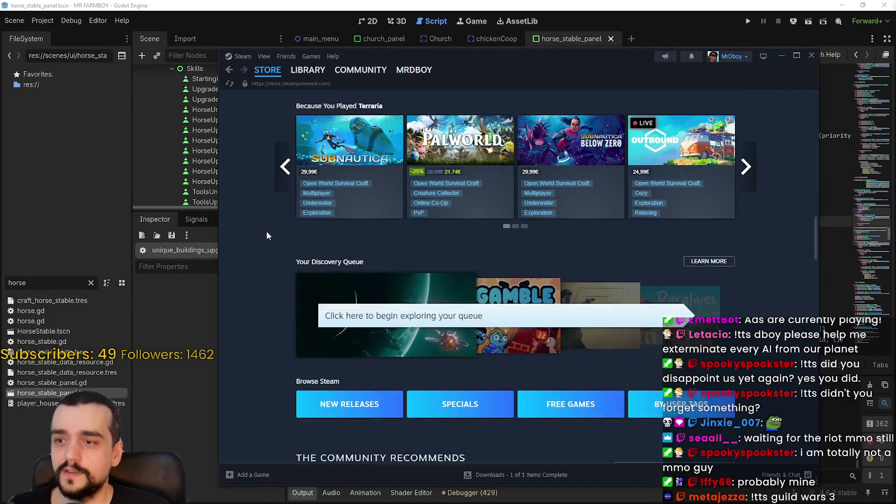
scroll(271, 228, "down", 3)
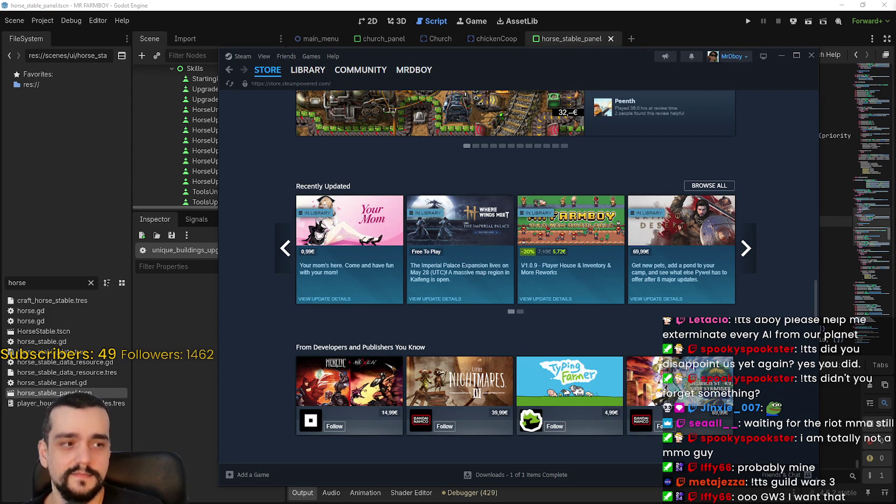
key("alt+Tab")
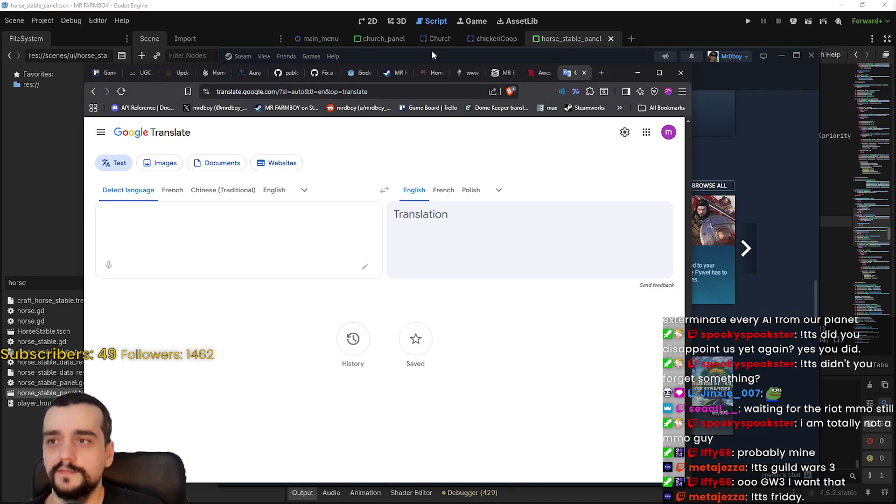
Step: Reload the MR FARMBOY SteamDB charts page and maximize it, showing 134 current players and a 632 peak
left_click(498, 72)
right_click(638, 253)
left_click(637, 291)
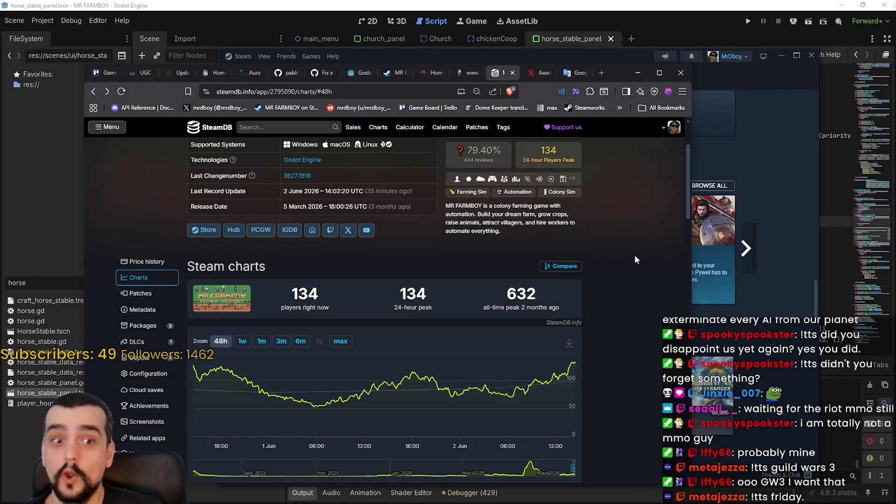
left_click(658, 72)
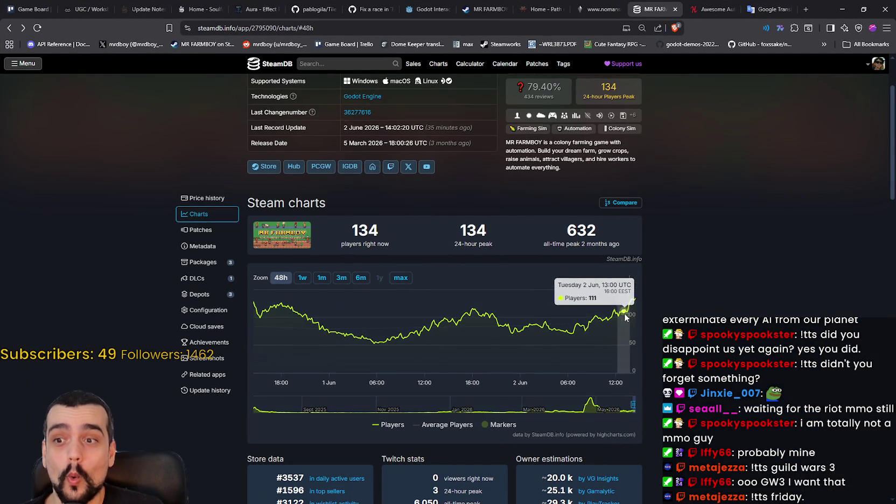
scroll(660, 287, "up", 1)
scroll(660, 287, "up", 1)
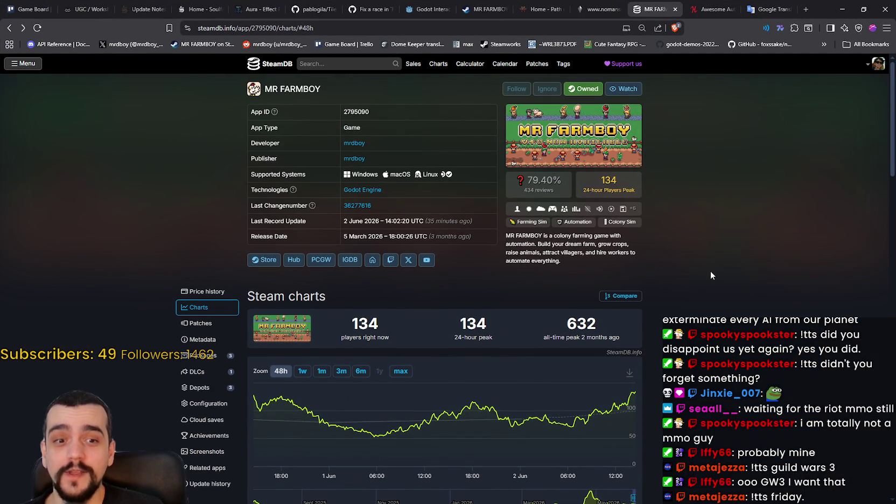
scroll(710, 271, "down", 1)
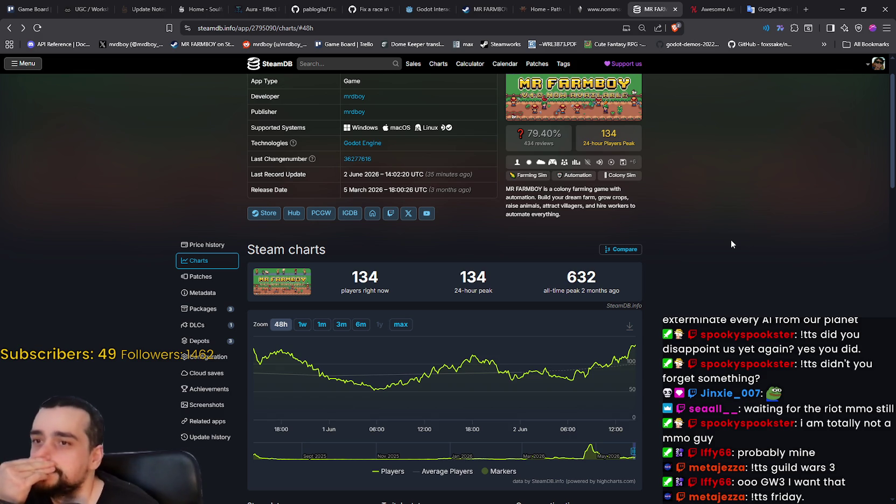
scroll(730, 243, "up", 1)
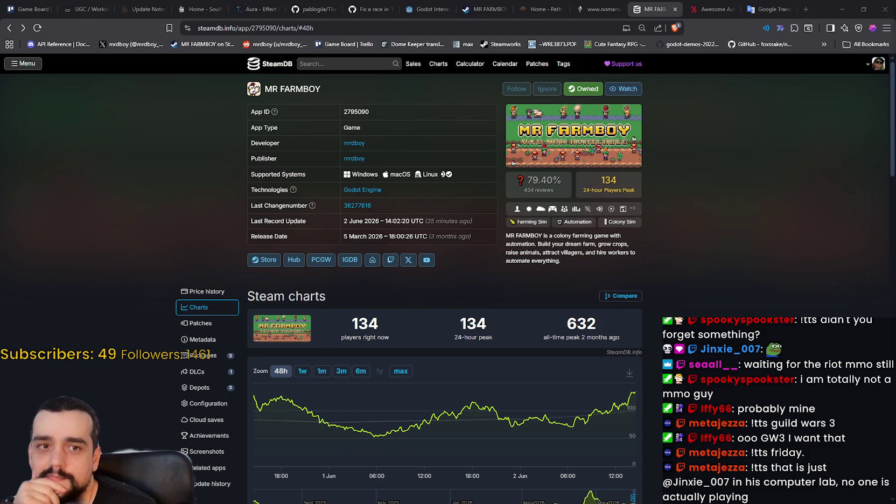
Step: Reload the Humble Awesome Automation bundle page and check its 2,661 Sold count
left_click(705, 9)
right_click(707, 9)
left_click(740, 80)
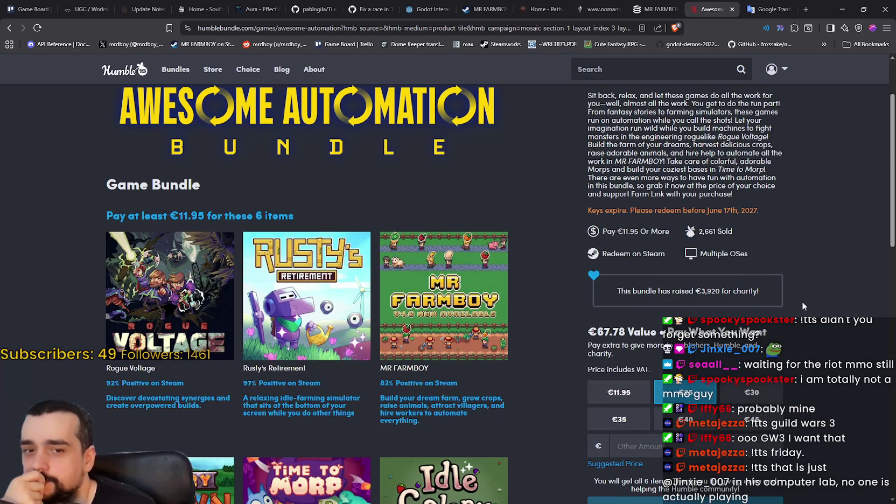
left_click_drag(710, 236, 691, 240)
left_click(822, 283)
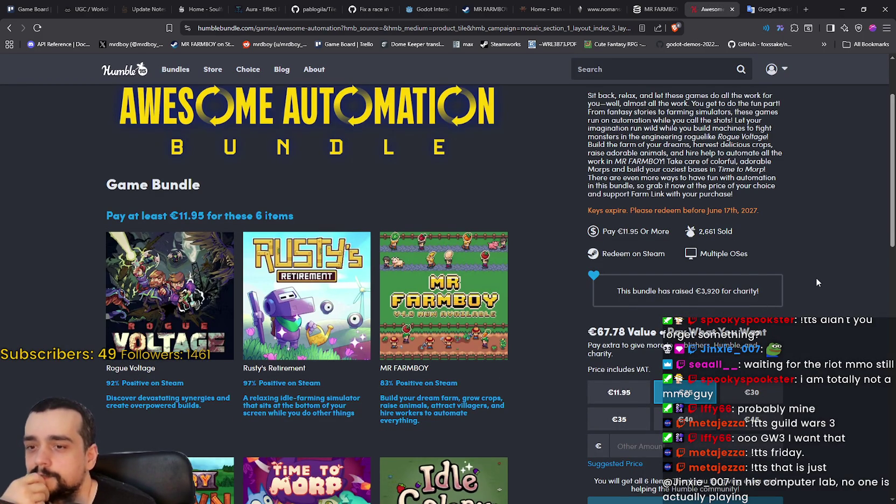
Step: Scroll through the bundle's pricing tiers, then bring Discord forward
scroll(816, 279, "down", 4)
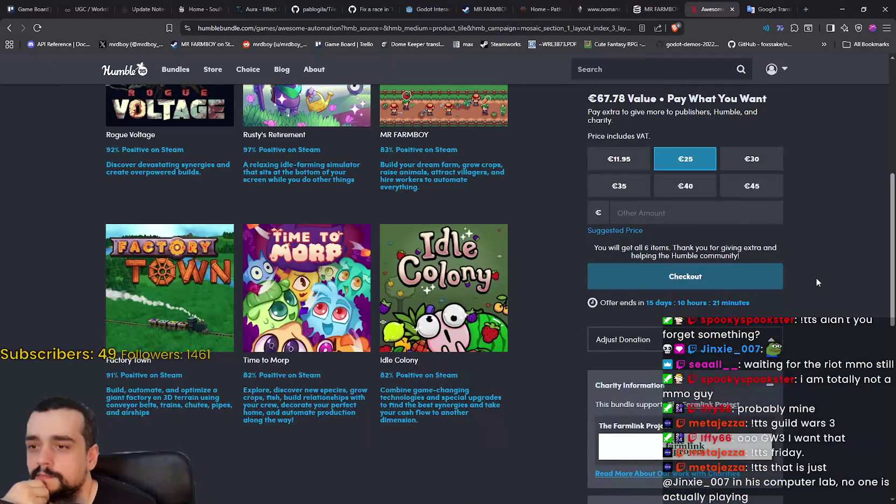
scroll(815, 278, "up", 3)
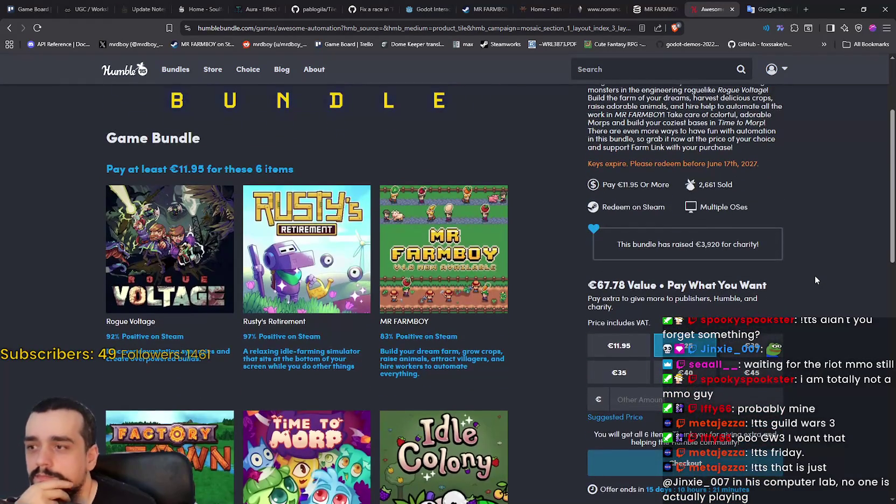
scroll(814, 280, "up", 1)
scroll(814, 279, "down", 2)
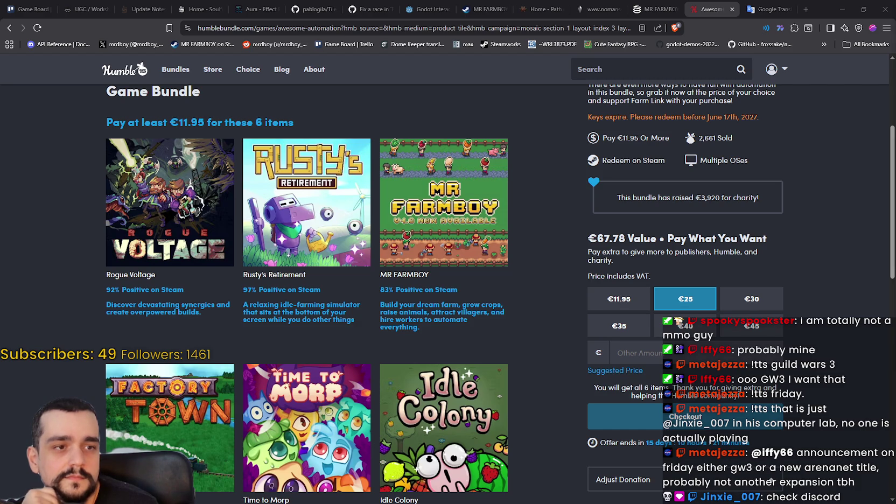
key("alt+Tab")
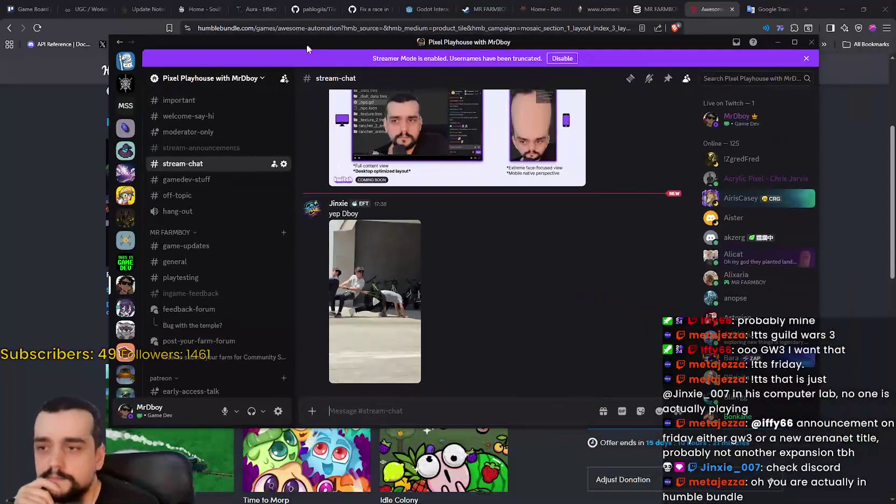
Step: Play the stream-chat clip full screen, exit full screen when it ends, and hide Discord
left_click(375, 284)
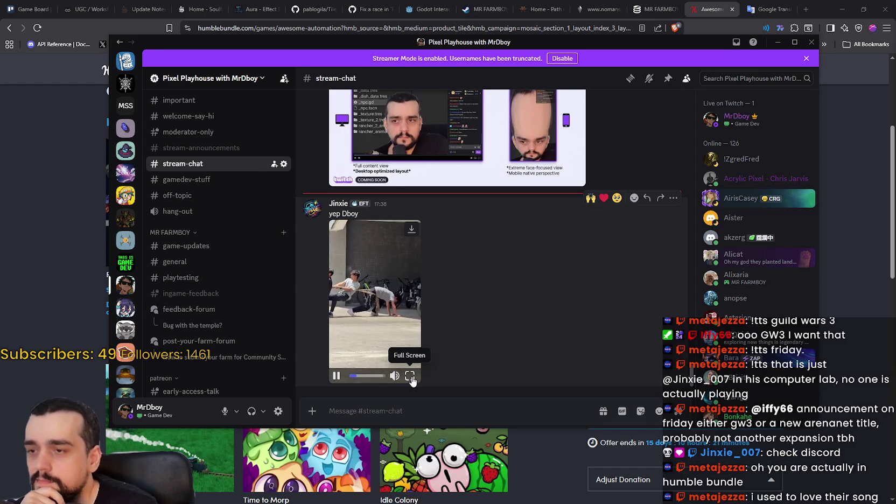
left_click(411, 375)
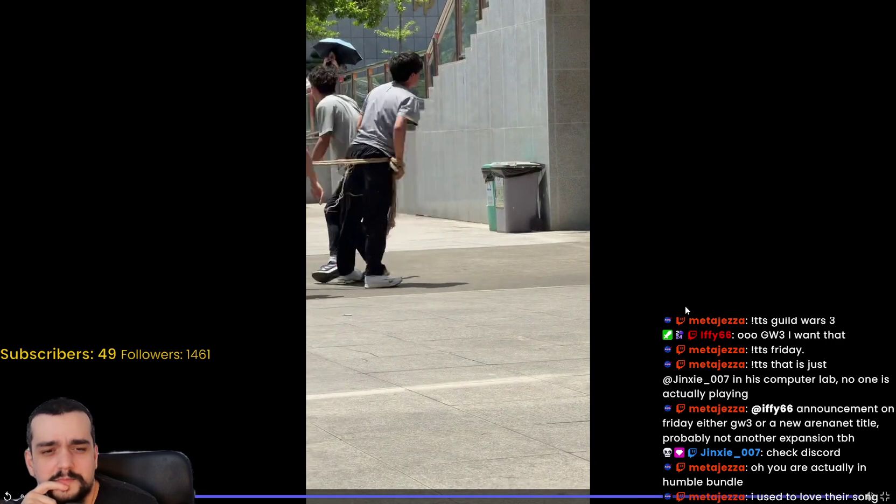
left_click(885, 496)
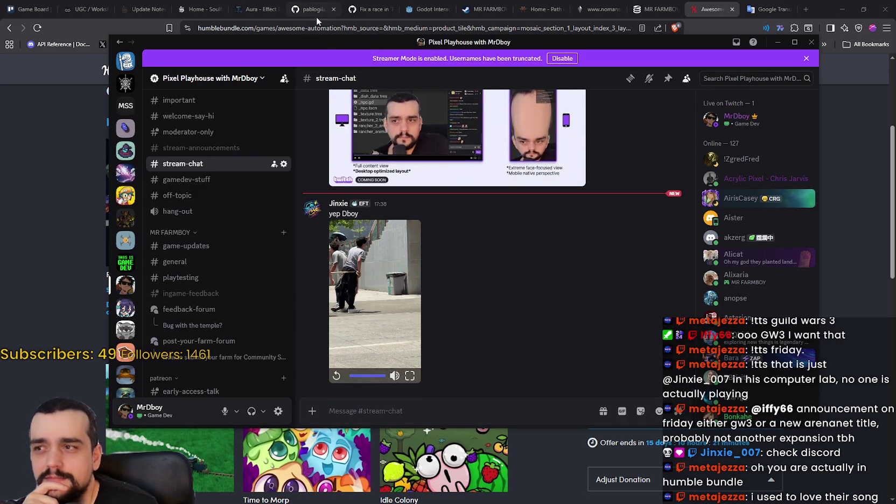
key("alt+Tab")
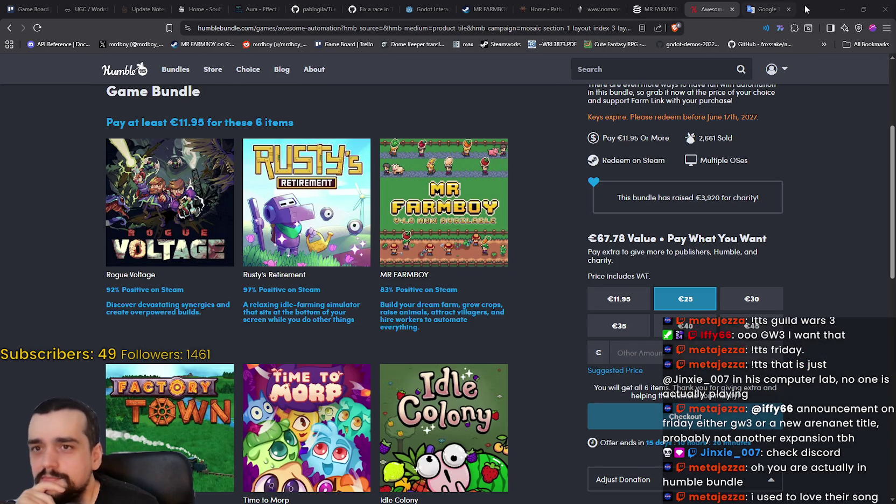
Step: Minimize the browser and put the cursor on empty line 601 of the Godot script
left_click(840, 9)
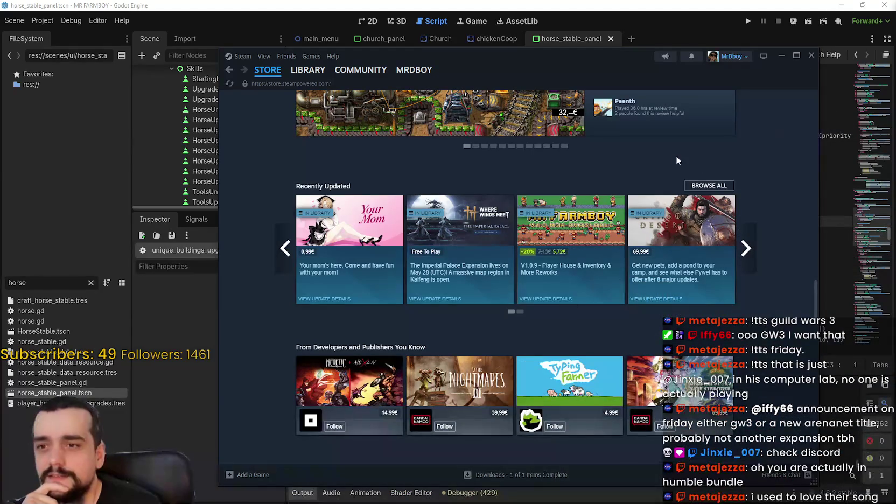
left_click(695, 28)
left_click(652, 199)
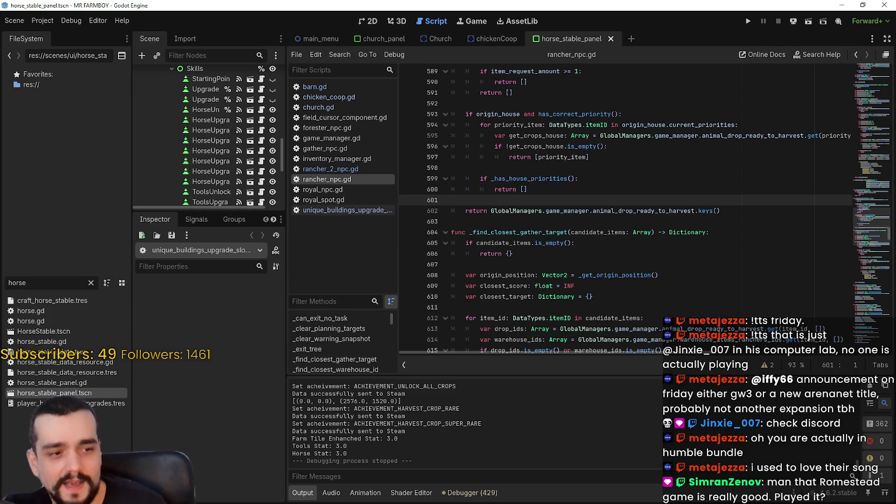
Step: Search the Steam store for 'romestea' and open the Romestead store page
key("alt+Tab")
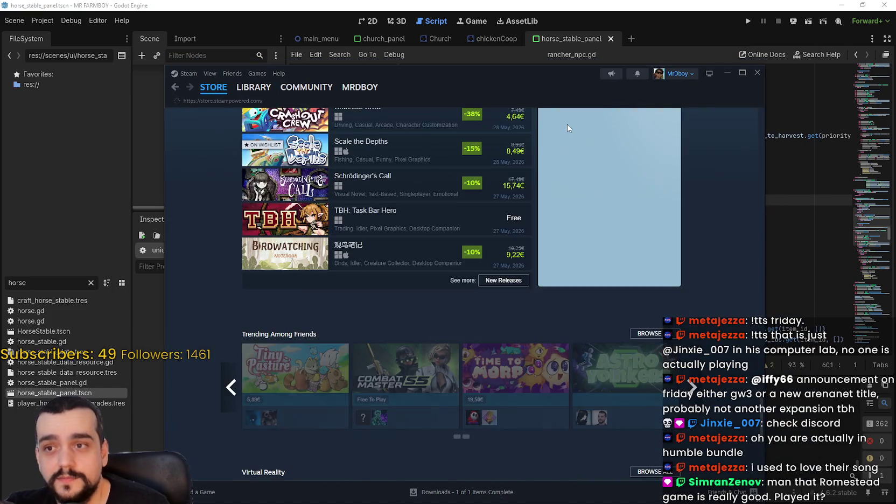
left_click(569, 122)
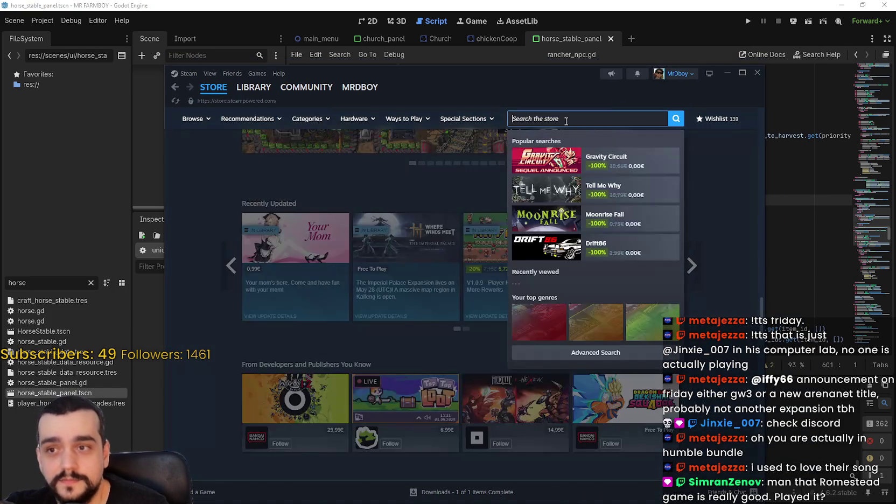
type("romestea")
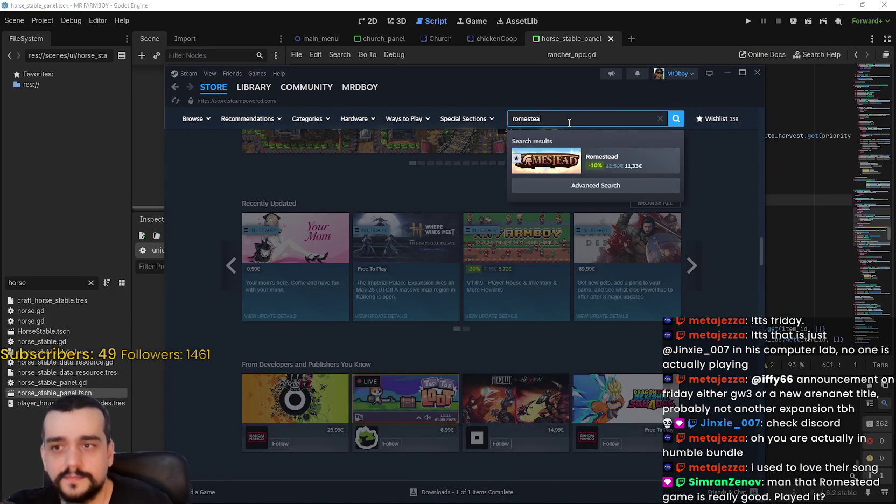
left_click(625, 171)
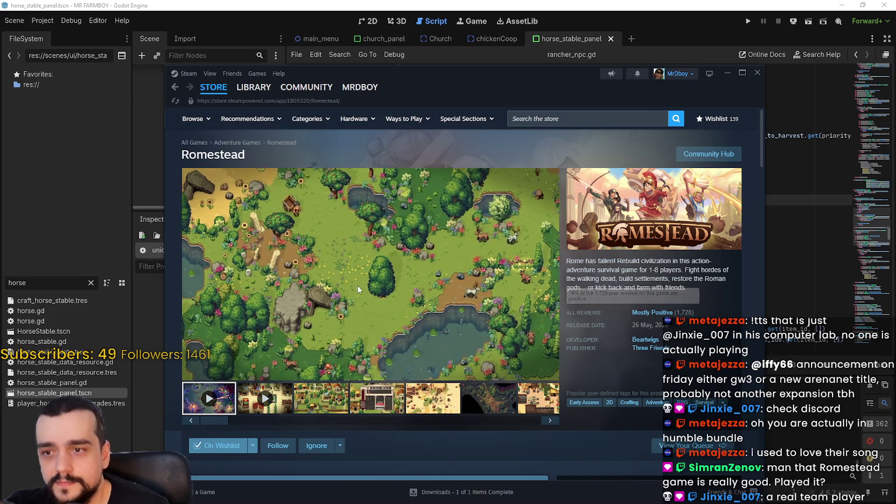
Step: View the third and fourth Romestead screenshots, then open the Day 1 Summary announcement
left_click(328, 405)
left_click(377, 410)
scroll(389, 388, "down", 4)
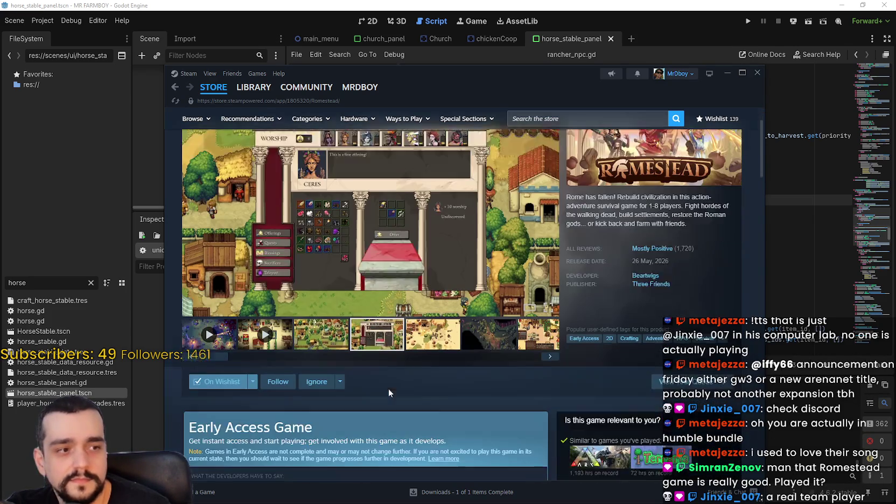
scroll(387, 372, "down", 8)
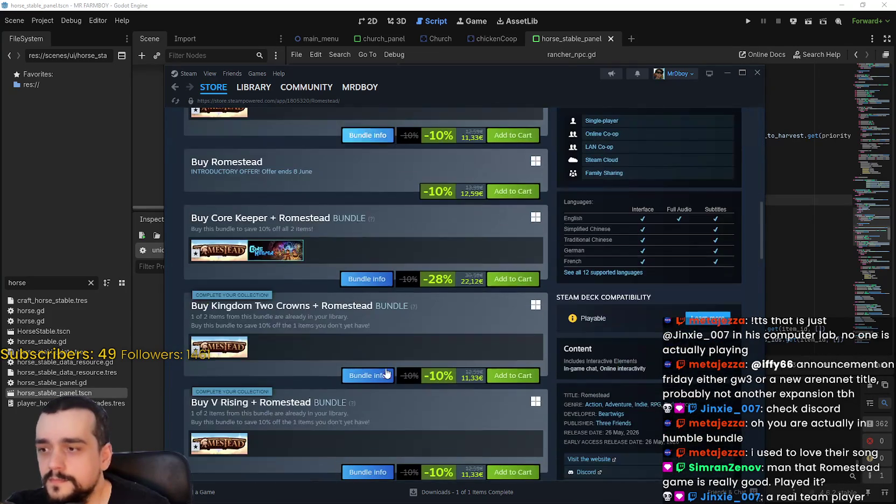
scroll(385, 367, "down", 4)
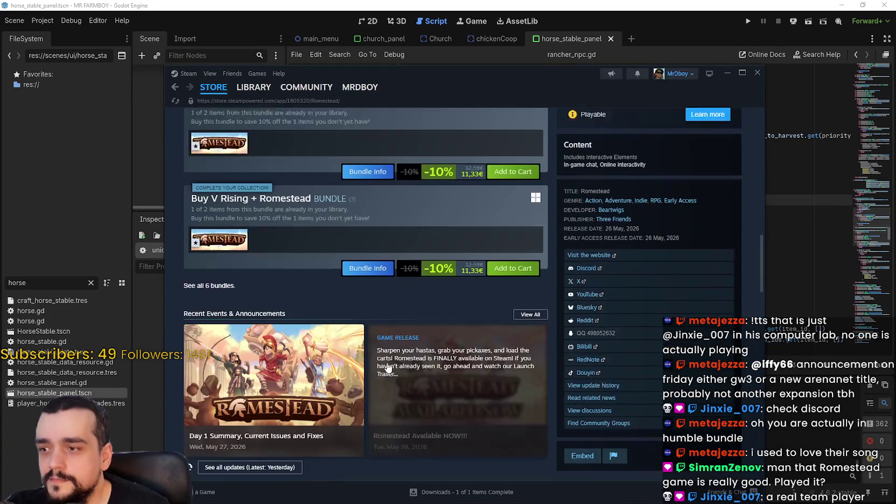
left_click(353, 373)
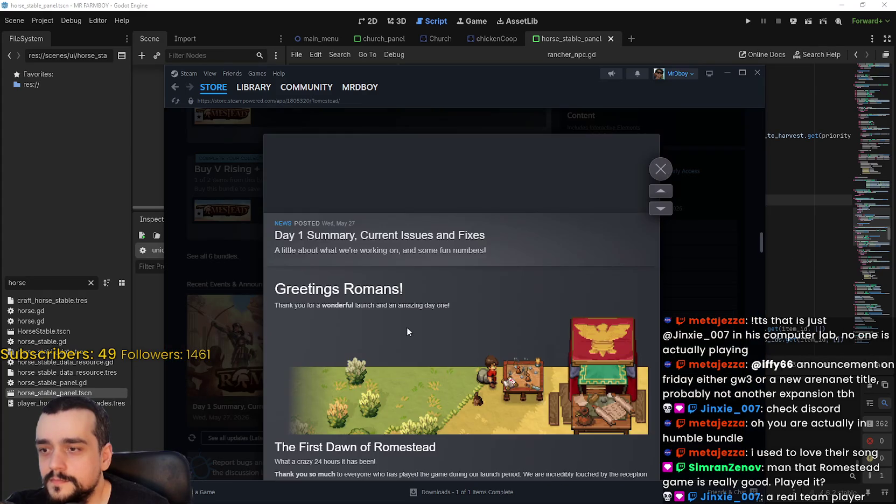
Step: Read through the Day 1 Summary, Current Issues and Fixes post, then close it
scroll(414, 328, "down", 4)
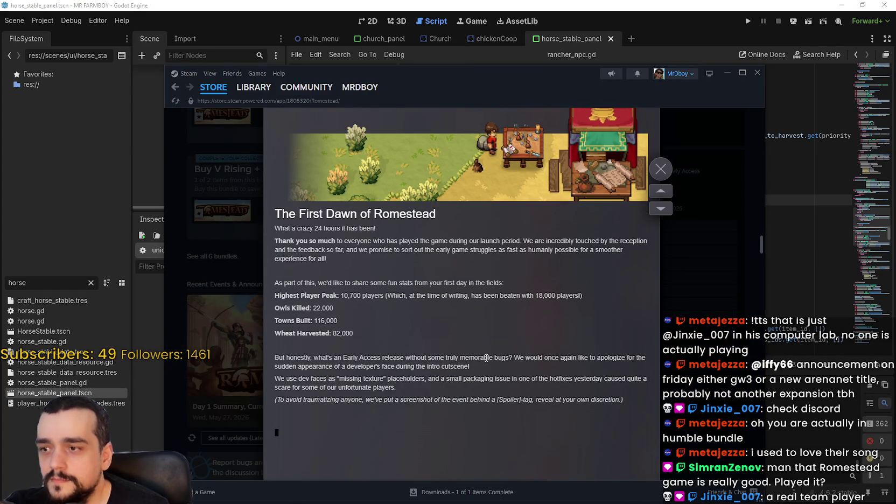
scroll(486, 358, "down", 5)
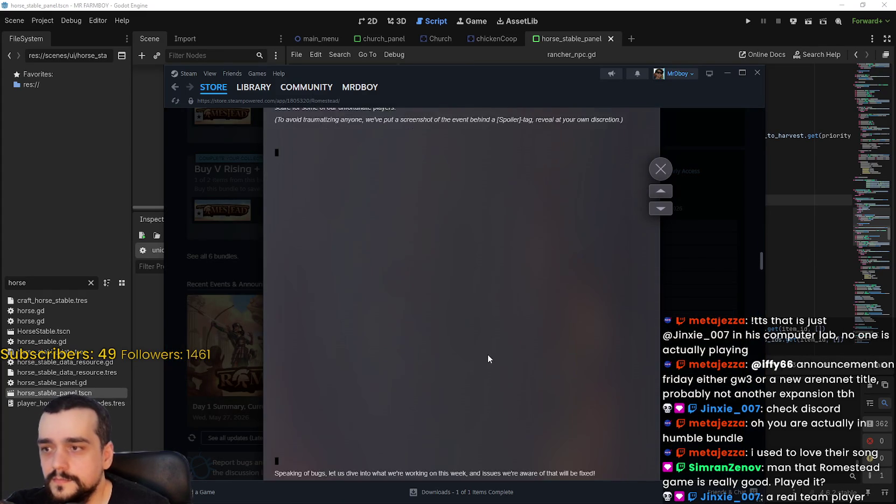
scroll(488, 358, "down", 6)
scroll(486, 346, "down", 5)
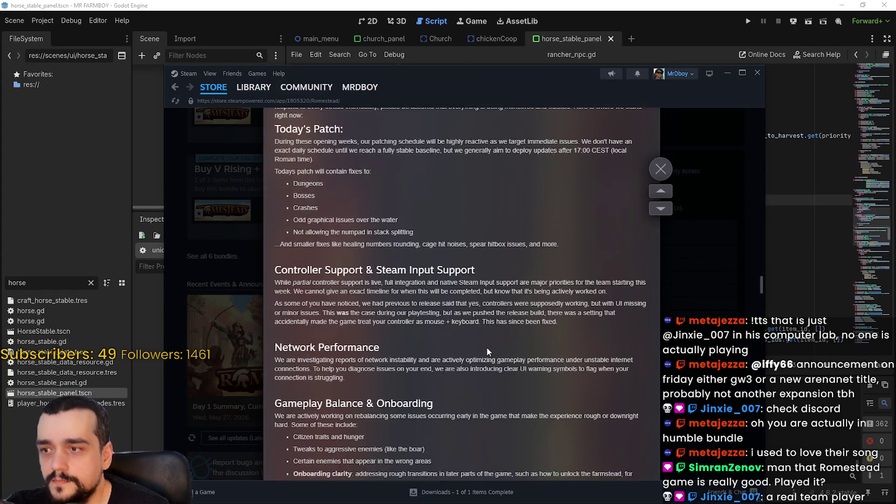
scroll(487, 349, "up", 3)
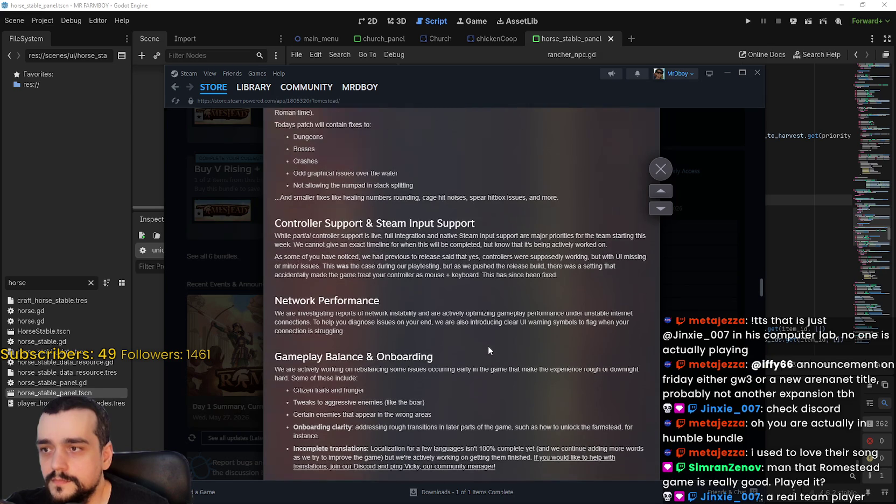
scroll(488, 348, "down", 2)
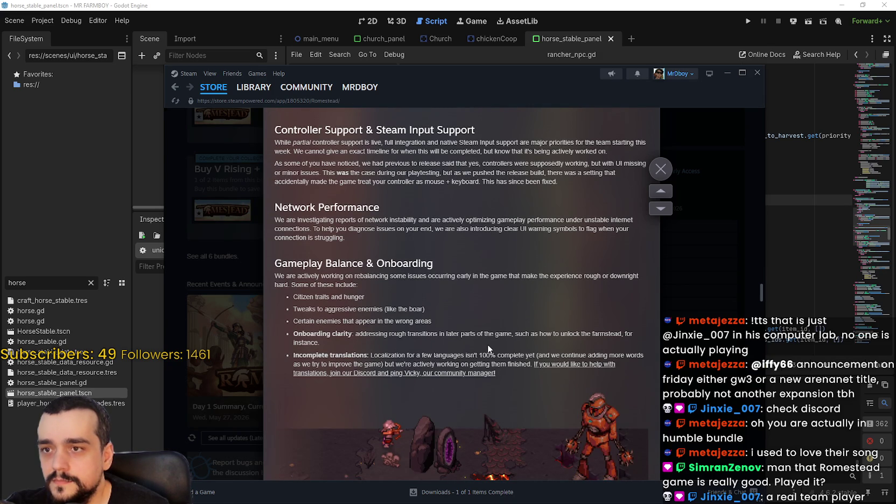
scroll(309, 222, "down", 2)
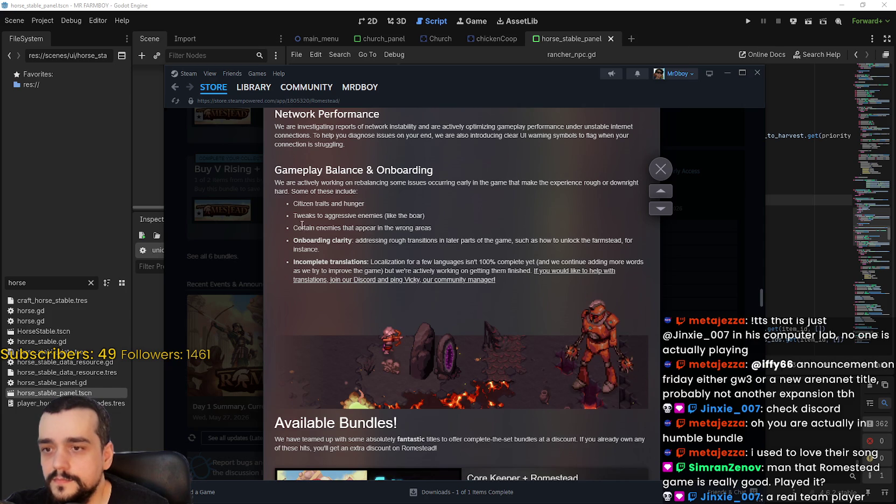
scroll(302, 224, "up", 3)
scroll(302, 224, "down", 6)
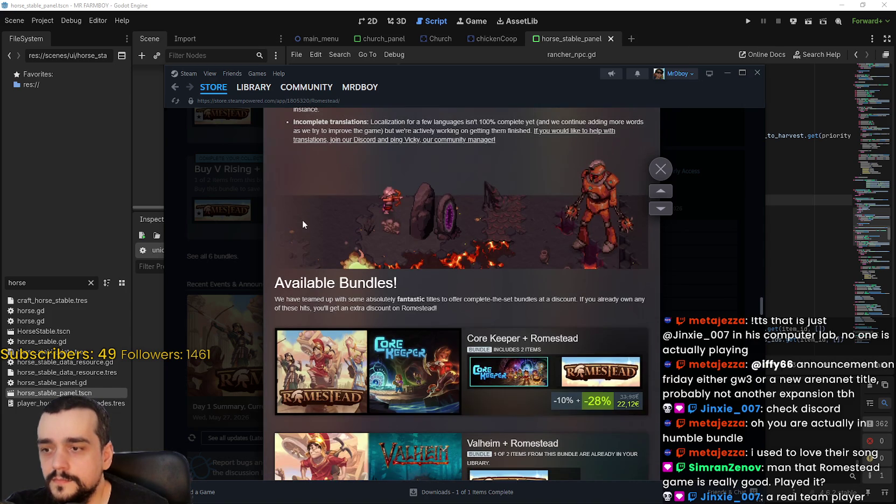
scroll(303, 224, "down", 3)
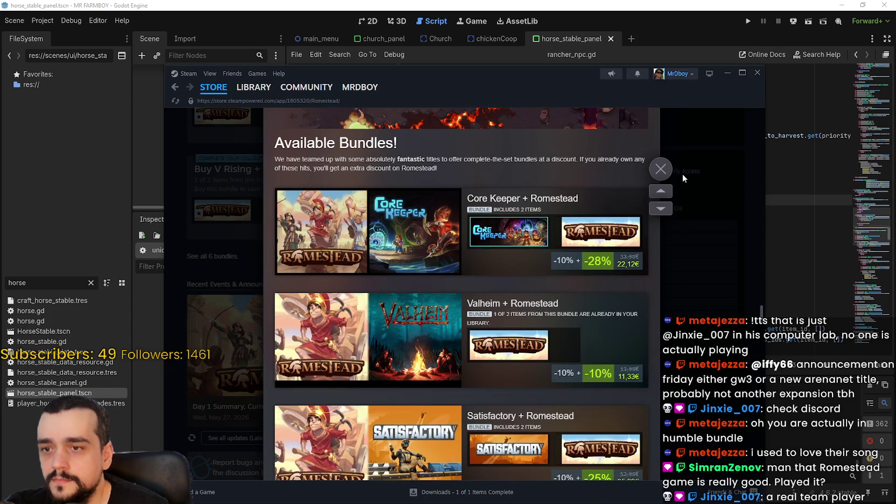
scroll(650, 274, "down", 6)
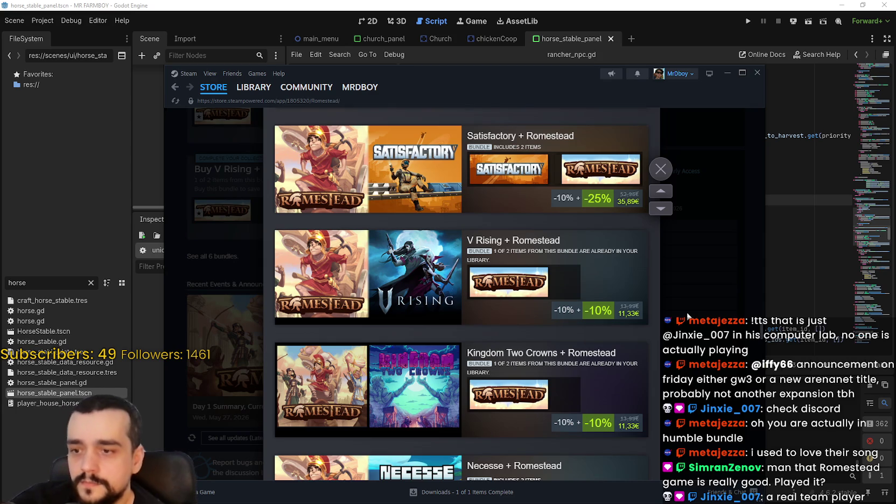
scroll(578, 243, "down", 2)
scroll(605, 269, "down", 2)
scroll(603, 401, "up", 3)
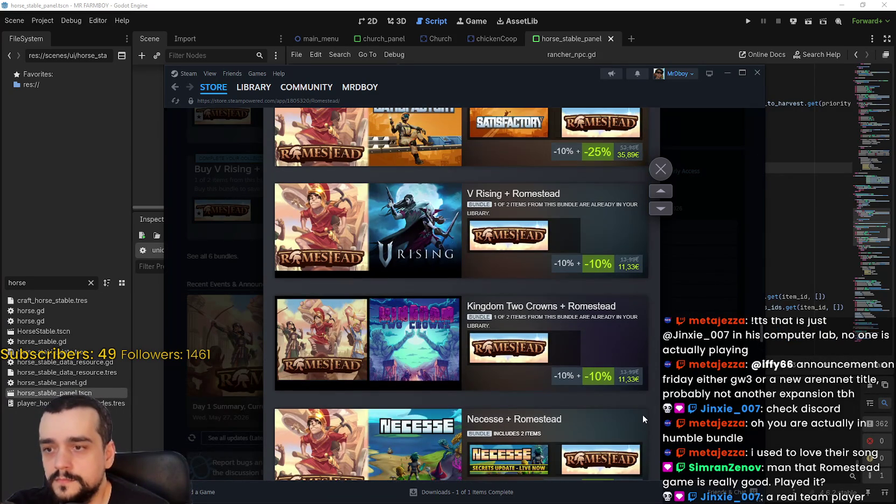
scroll(638, 425, "up", 3)
scroll(603, 349, "down", 1)
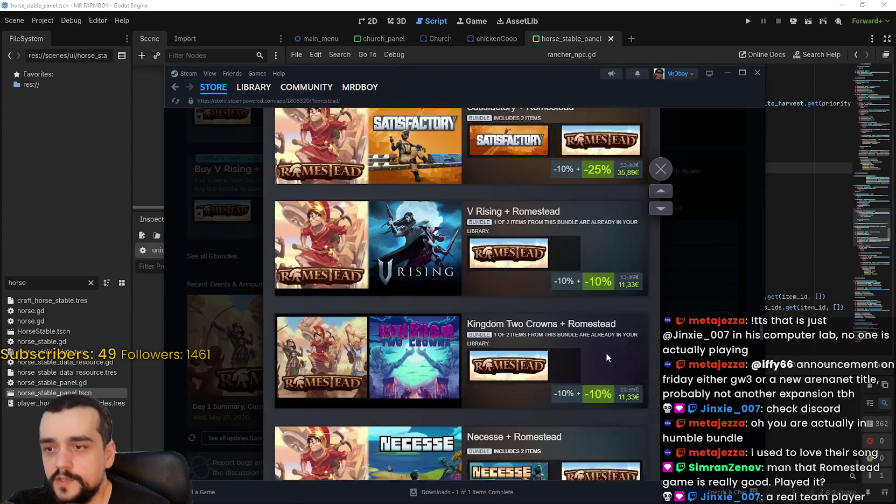
scroll(631, 390, "up", 10)
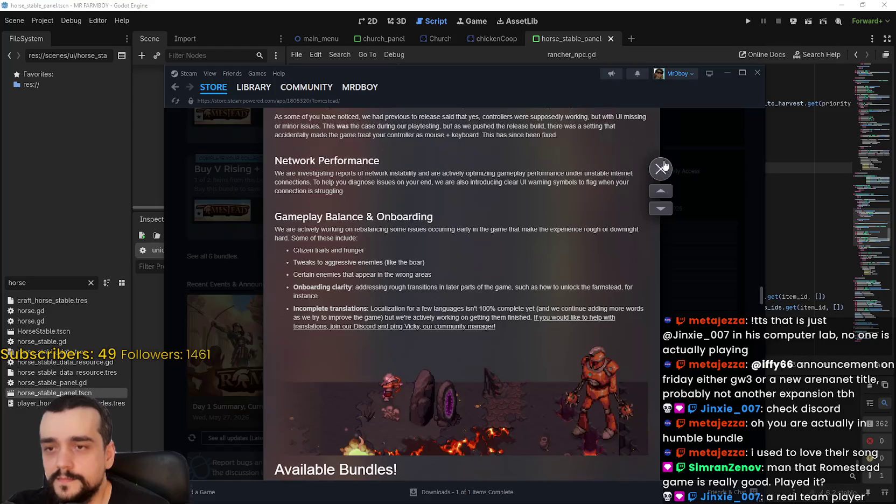
left_click(664, 163)
Step: Look over the Romestead community hub, highlighting its 34,648 In-Game player count
scroll(485, 358, "up", 2)
scroll(527, 352, "down", 2)
scroll(527, 352, "up", 5)
left_click_drag(764, 217, 767, 142)
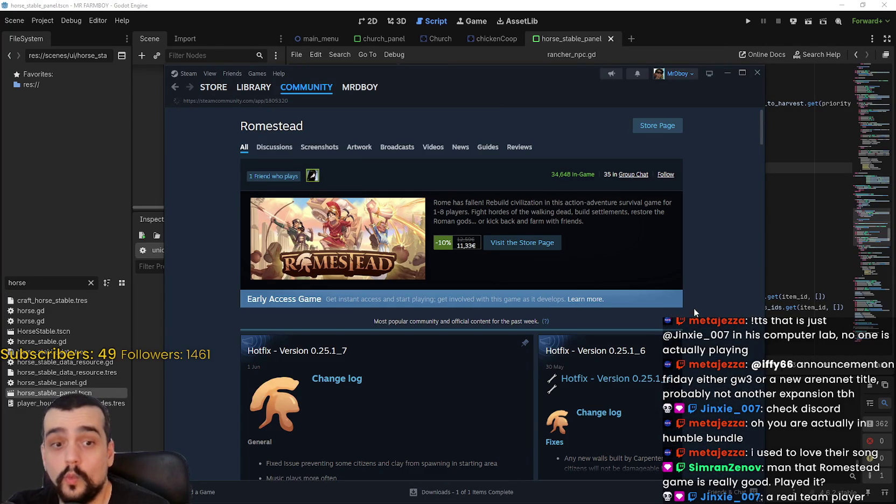
triple_click(546, 171)
left_click(668, 264)
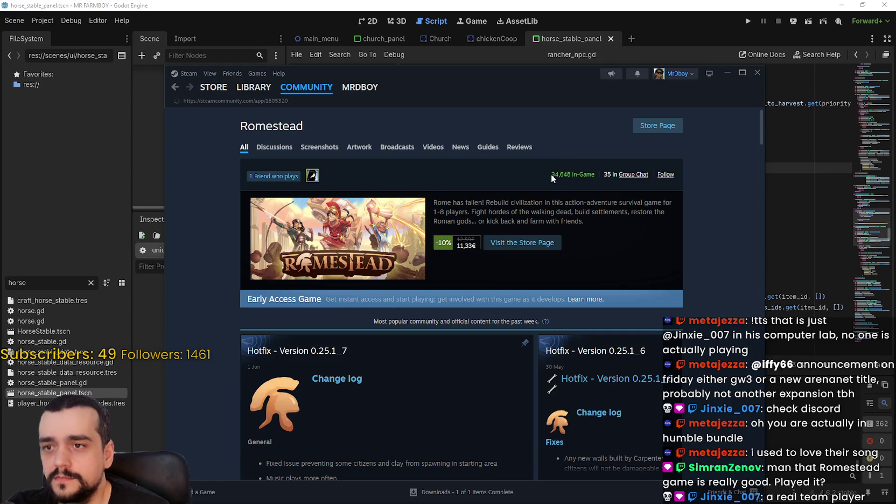
left_click_drag(551, 178, 596, 179)
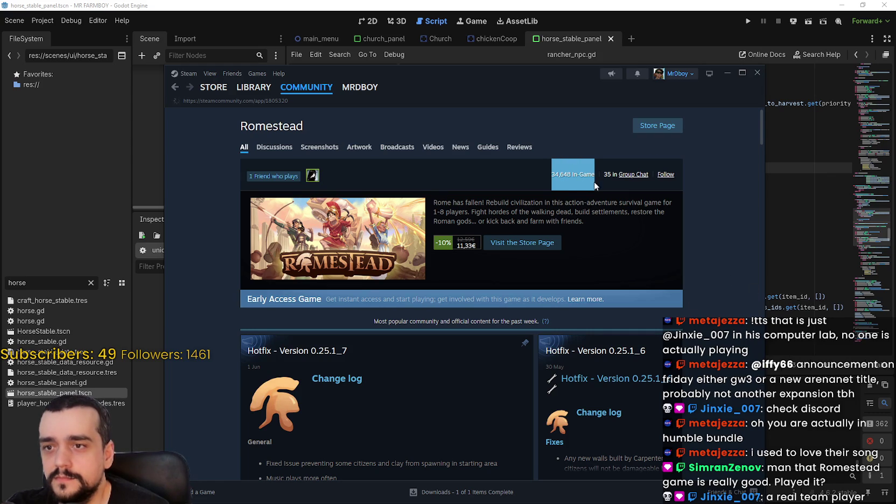
scroll(386, 350, "down", 3)
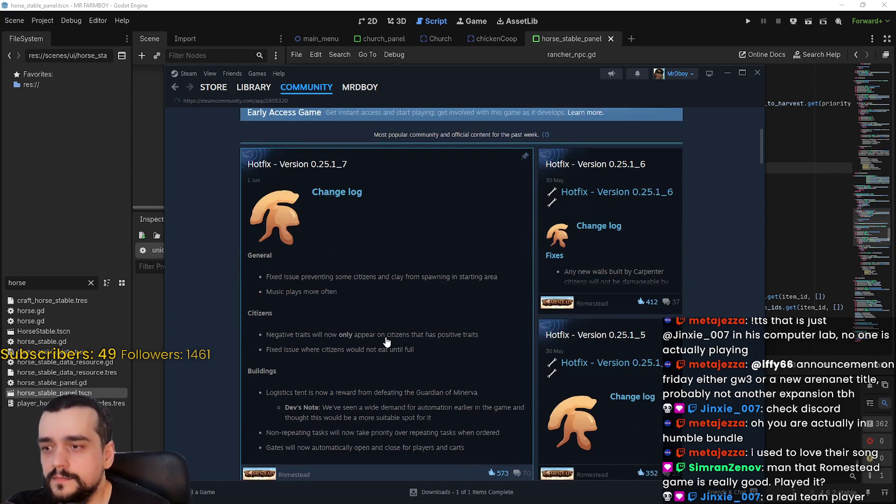
scroll(386, 341, "down", 3)
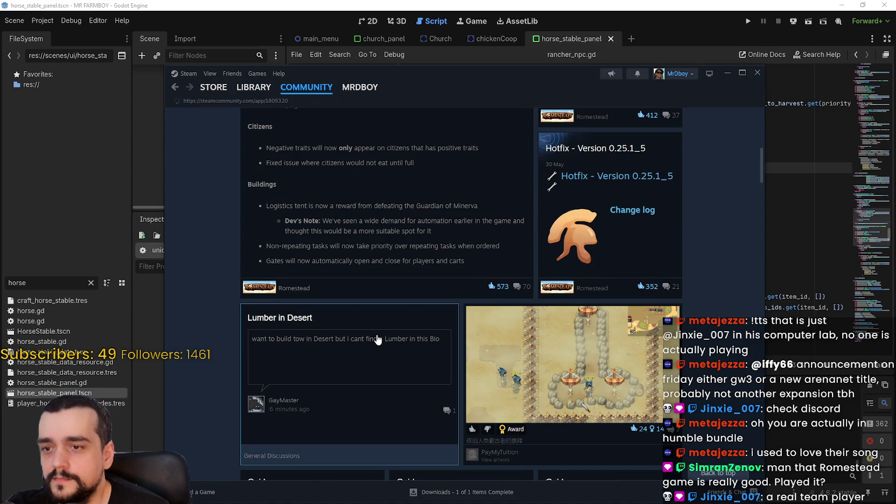
scroll(377, 338, "up", 2)
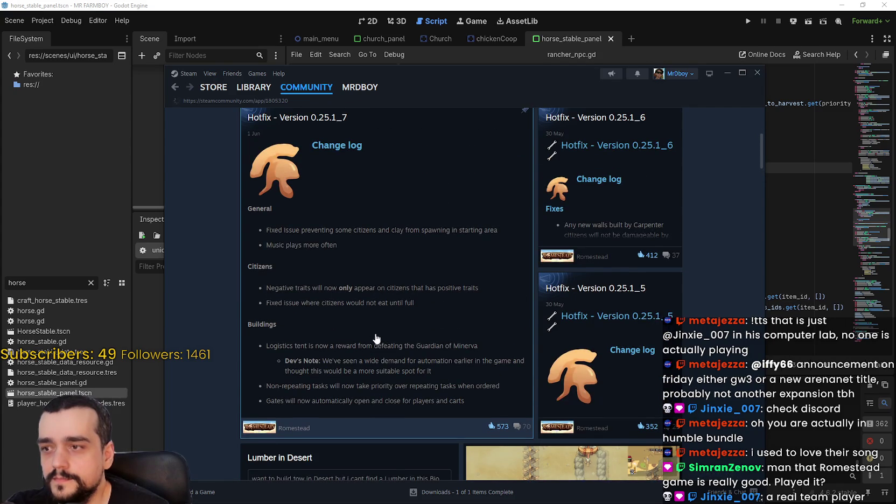
Step: Read the Hotfix 0.25.1_7 change log, close it, and return to the Romestead store page
left_click(375, 333)
scroll(373, 332, "down", 5)
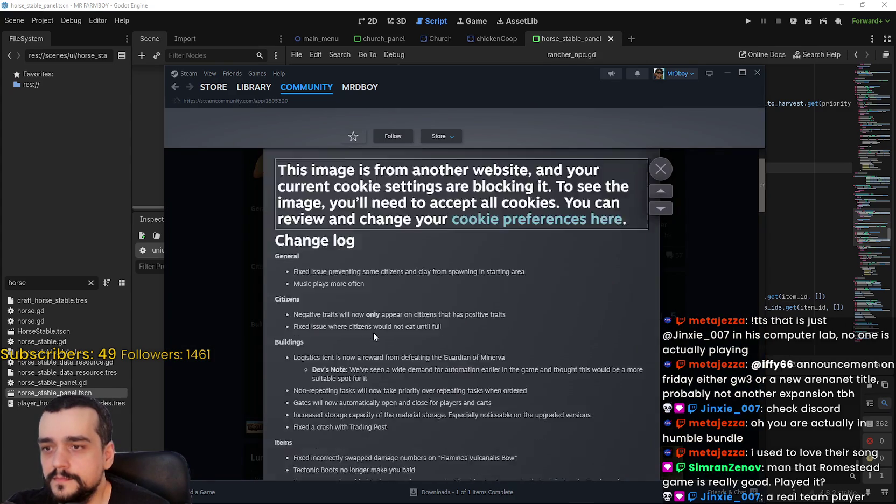
left_click(683, 294)
scroll(672, 287, "up", 5)
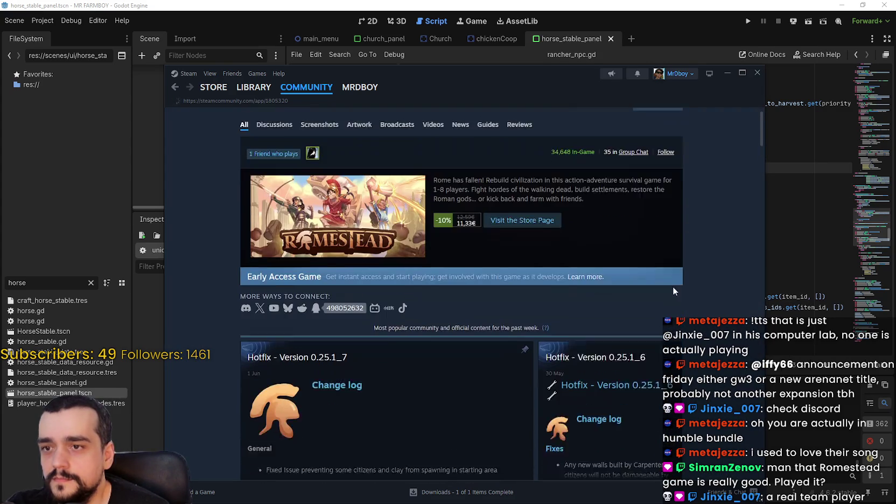
left_click(651, 128)
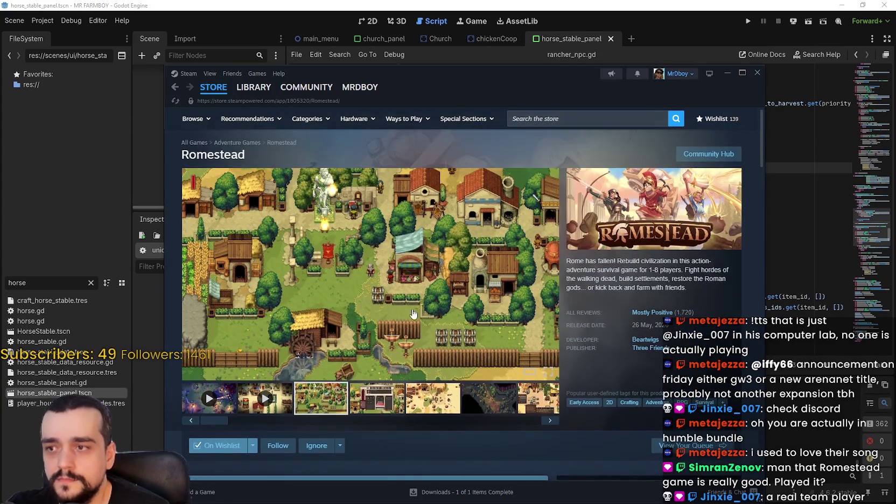
Step: Step through Romestead's screenshots from arena to Giant Phoenix and the trailer in the full-size viewer, then close it
left_click(413, 313)
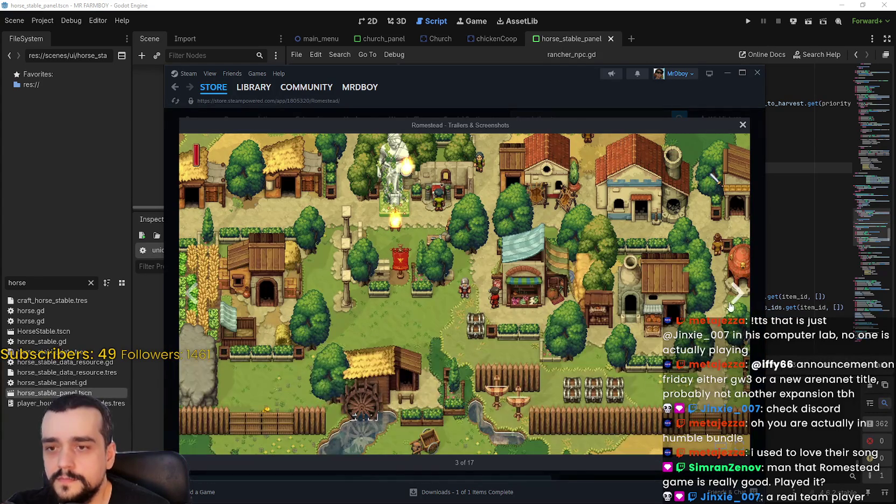
left_click(735, 297)
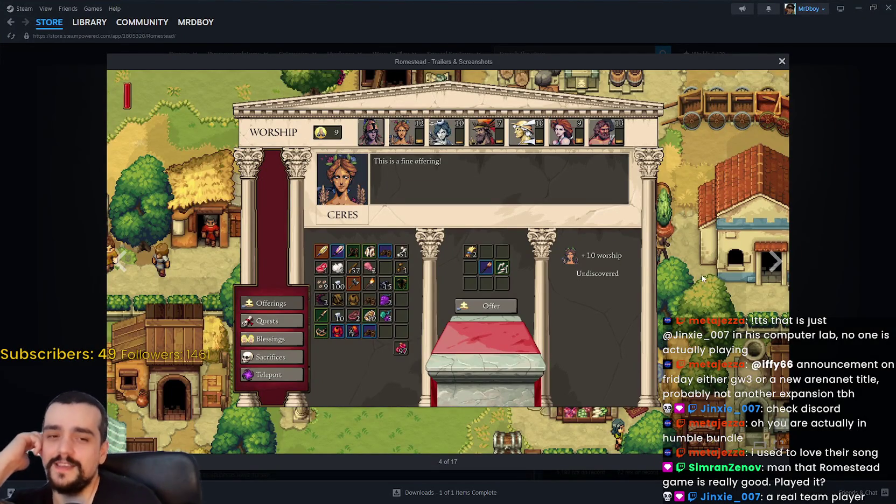
left_click(772, 264)
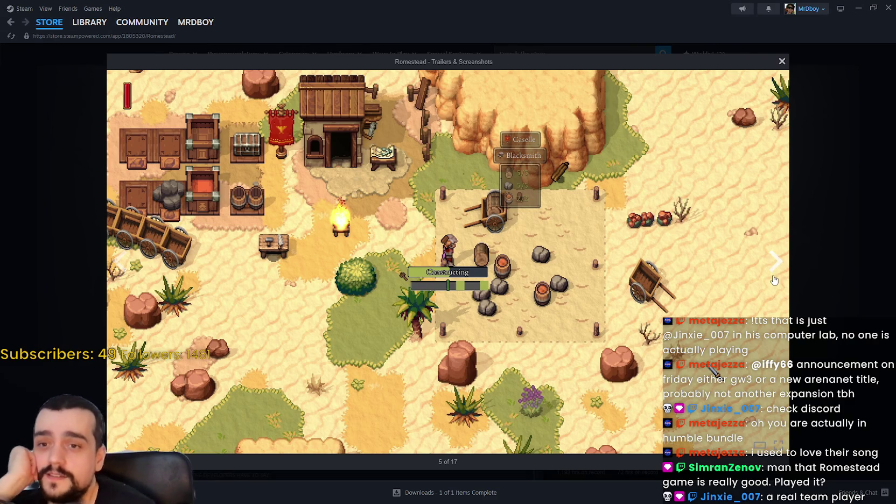
left_click(773, 269)
left_click(774, 269)
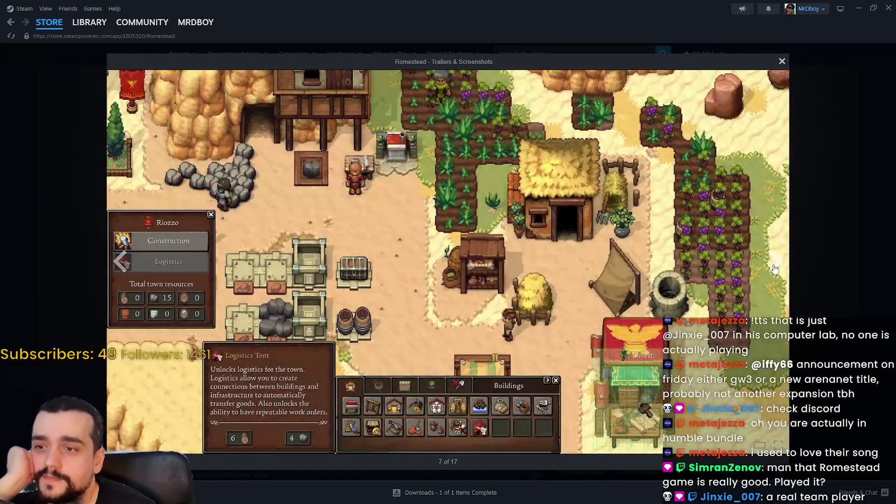
left_click(773, 269)
left_click(773, 268)
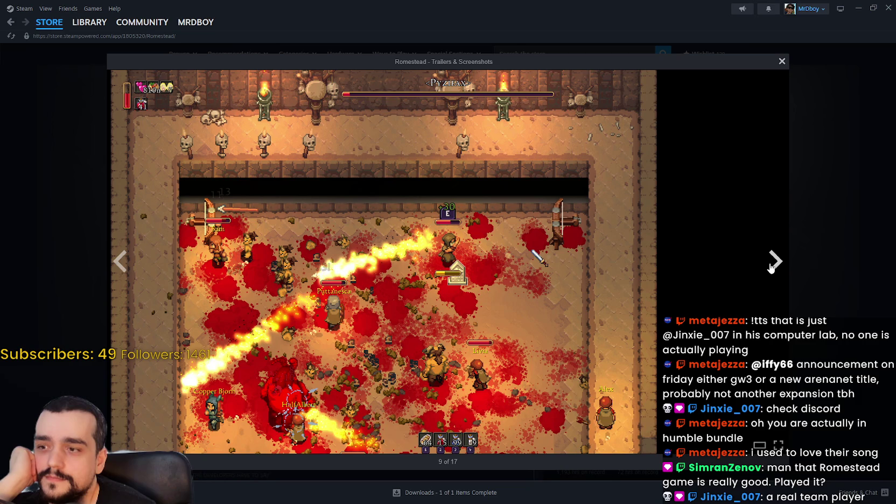
left_click(771, 267)
left_click(771, 267)
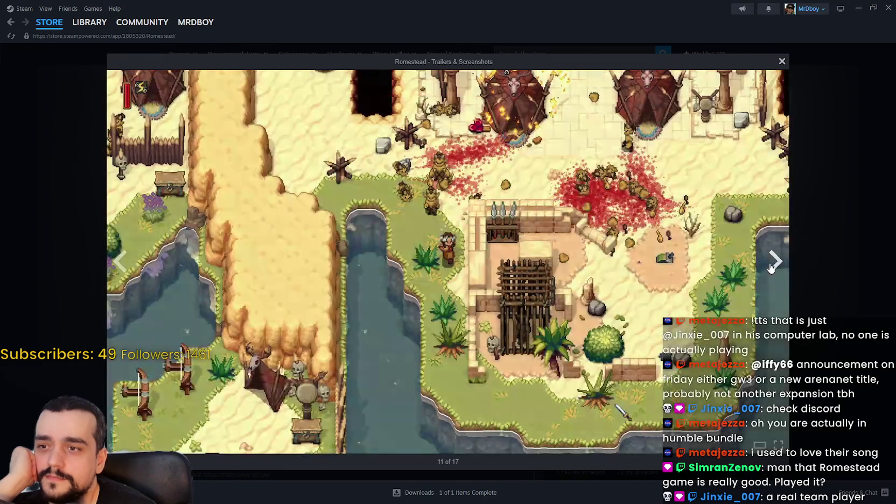
left_click(771, 267)
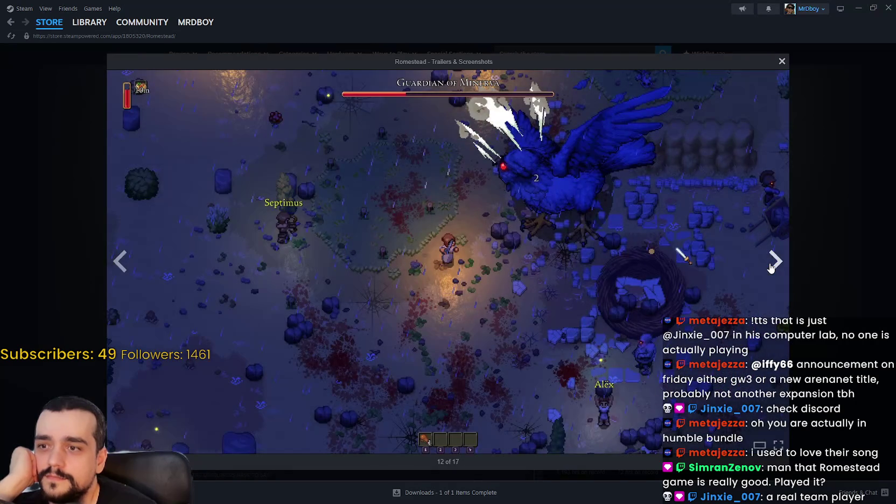
left_click(770, 267)
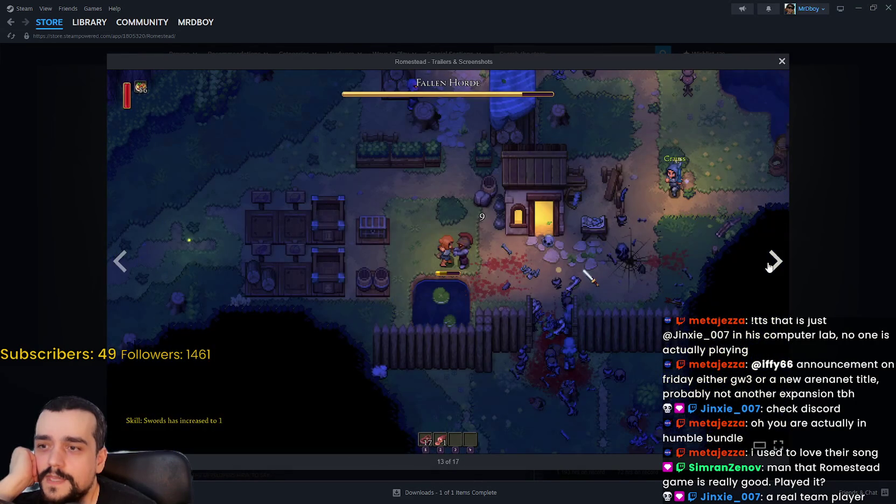
left_click(769, 267)
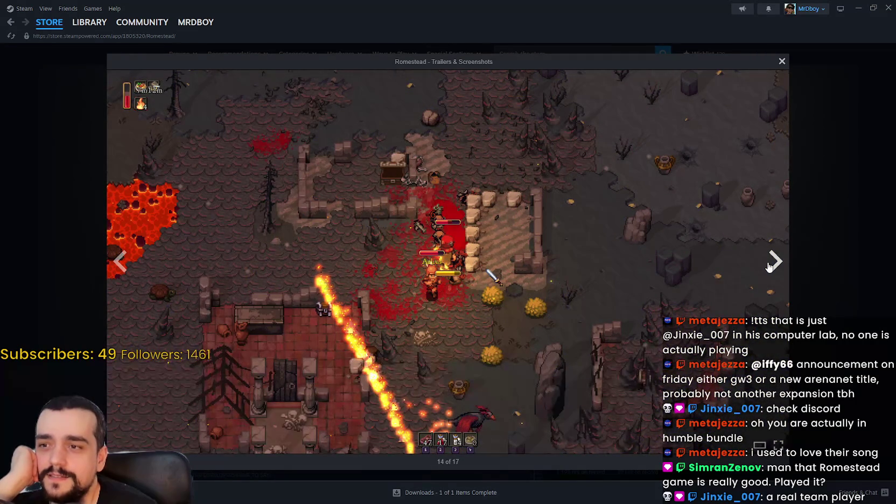
left_click(770, 267)
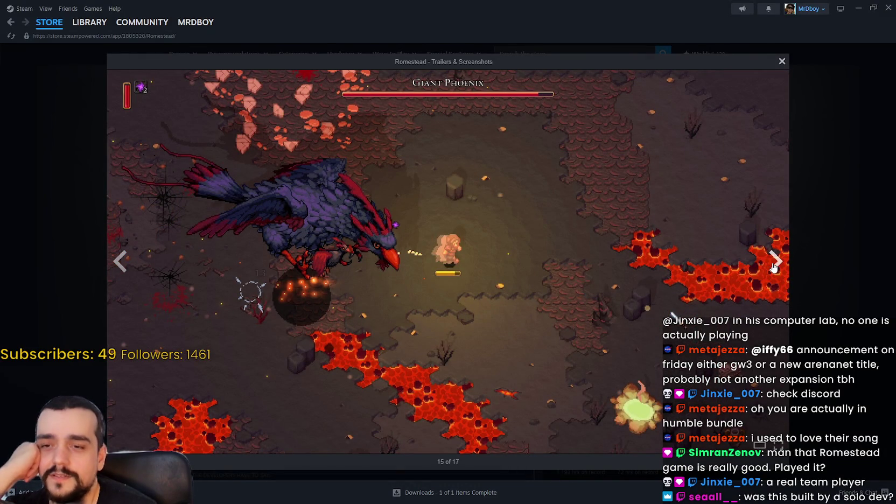
left_click(773, 267)
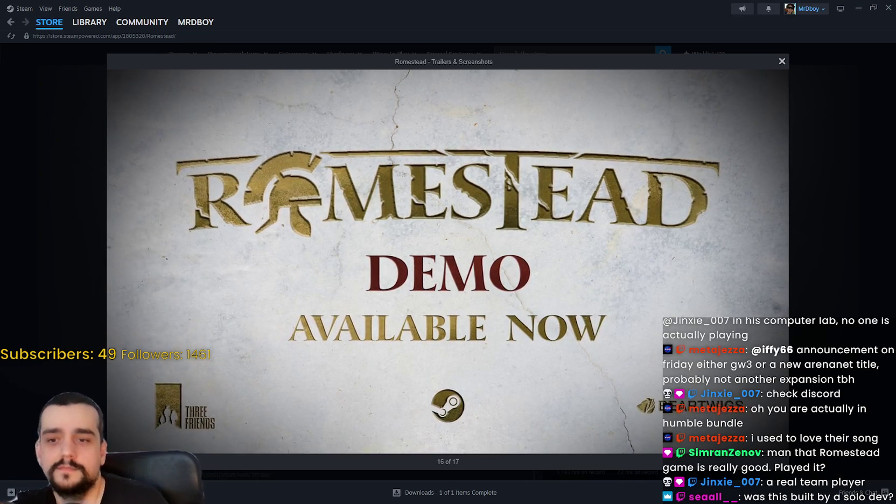
key("Escape")
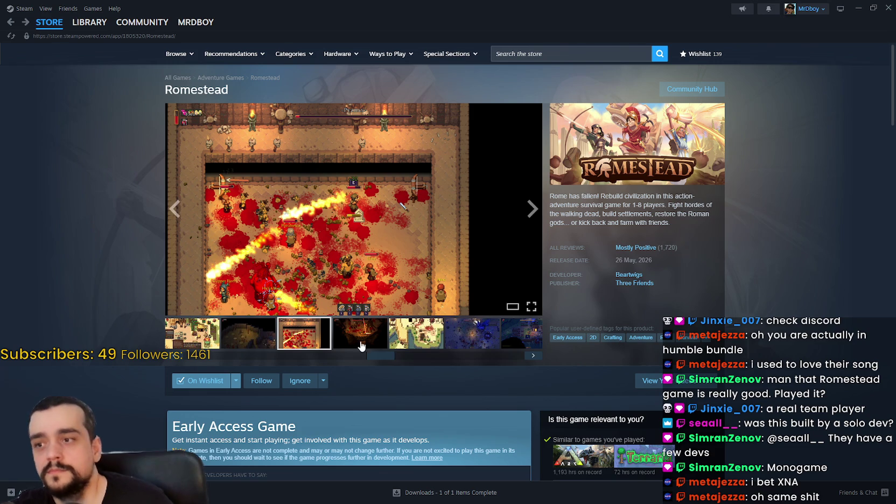
left_click(401, 343)
left_click(289, 164)
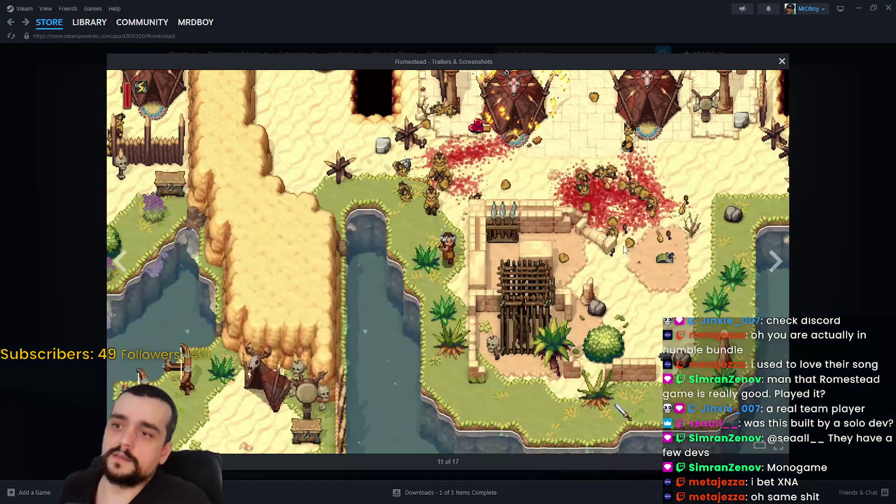
left_click(775, 261)
left_click(775, 261)
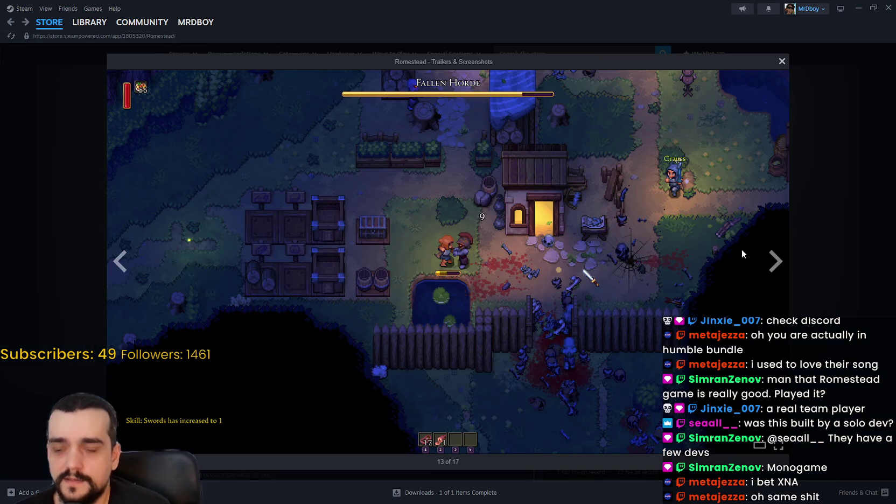
left_click(775, 262)
left_click(775, 262)
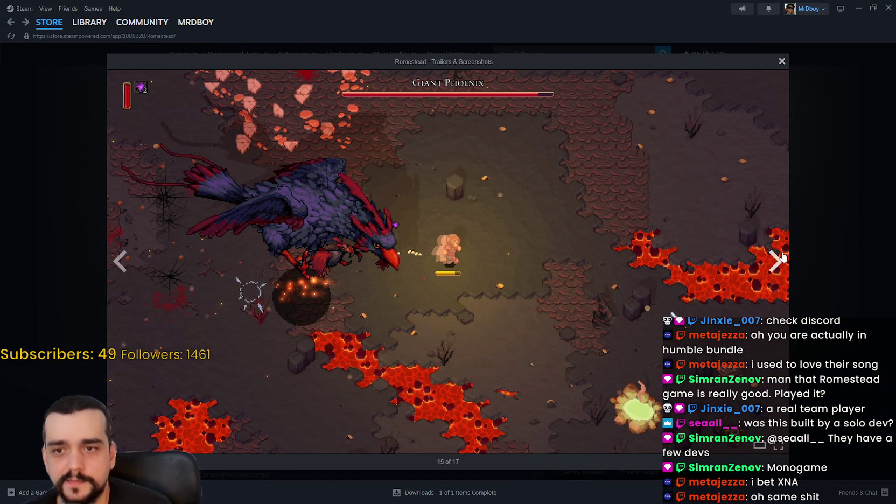
left_click(781, 254)
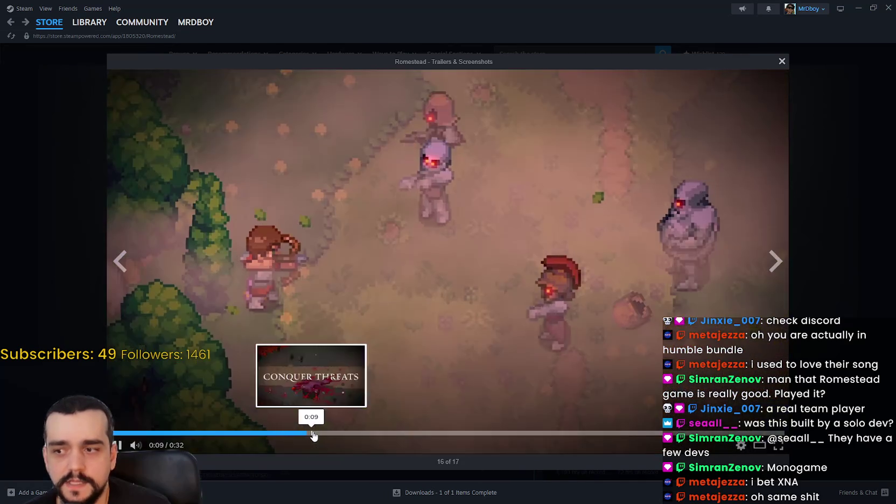
left_click(311, 433)
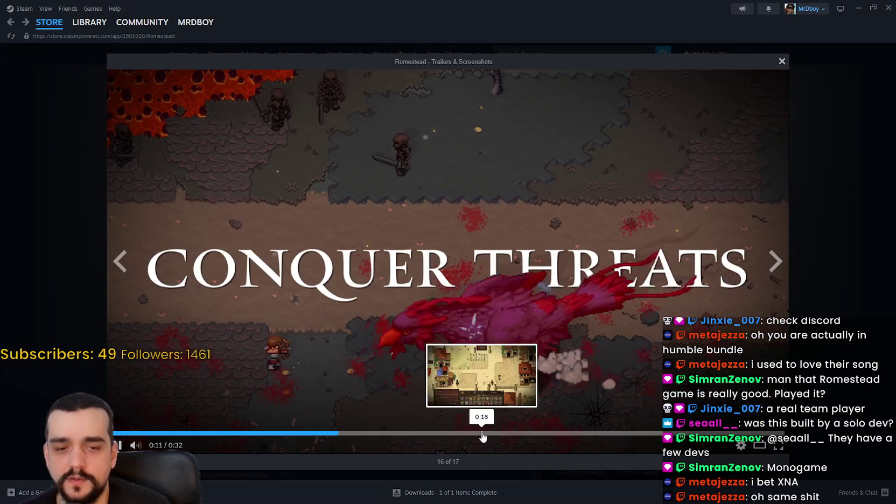
left_click(482, 433)
left_click(559, 433)
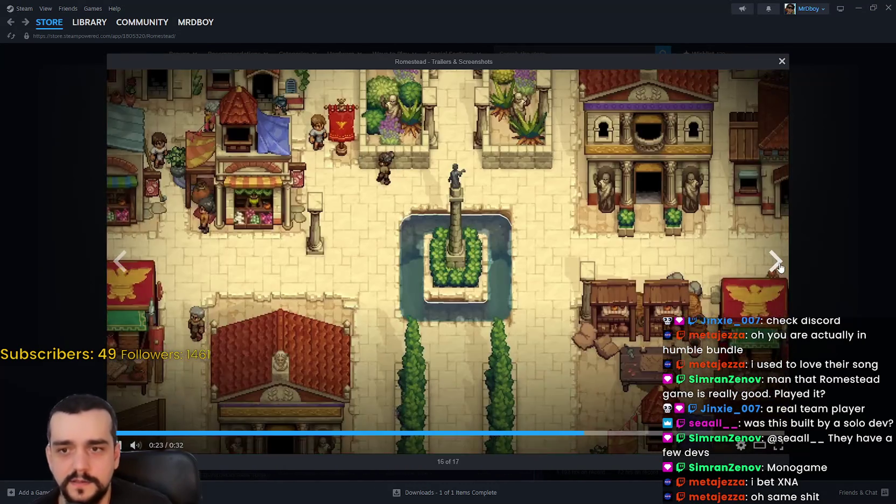
left_click(775, 262)
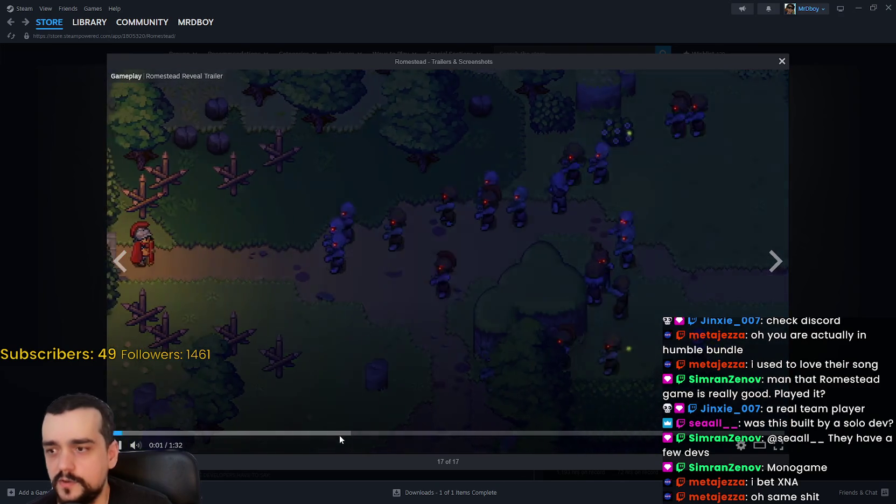
left_click(340, 433)
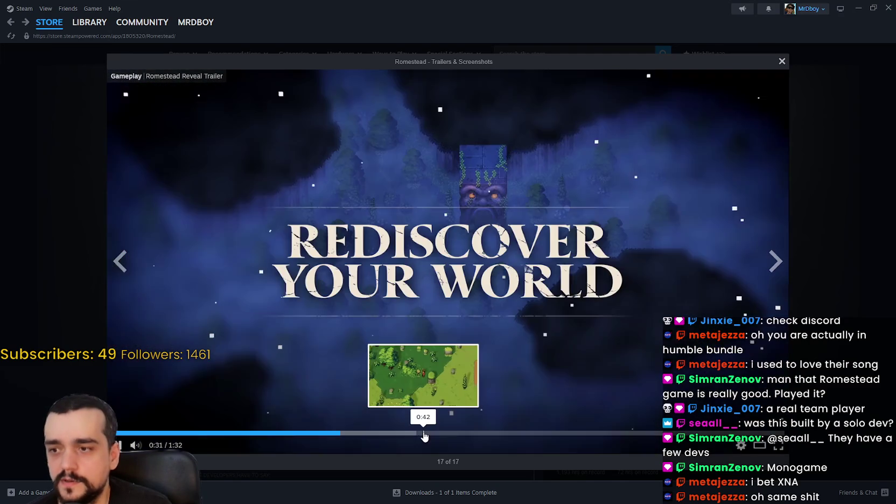
left_click(424, 433)
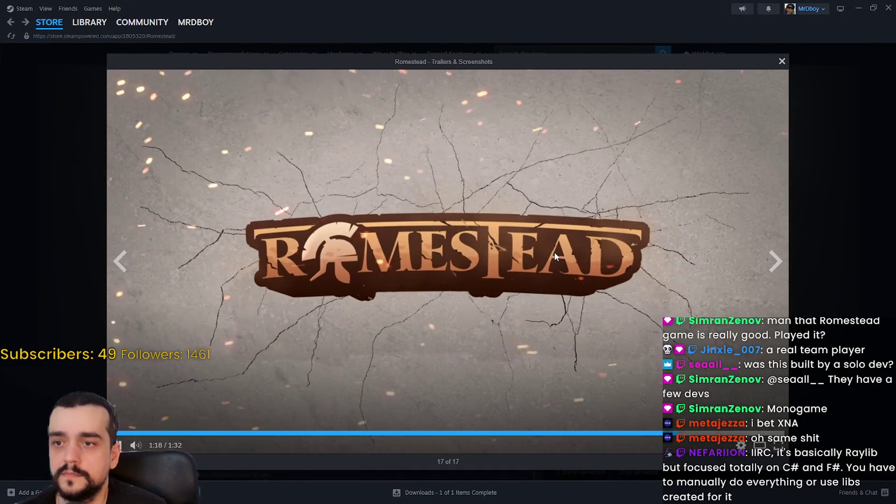
left_click(554, 251)
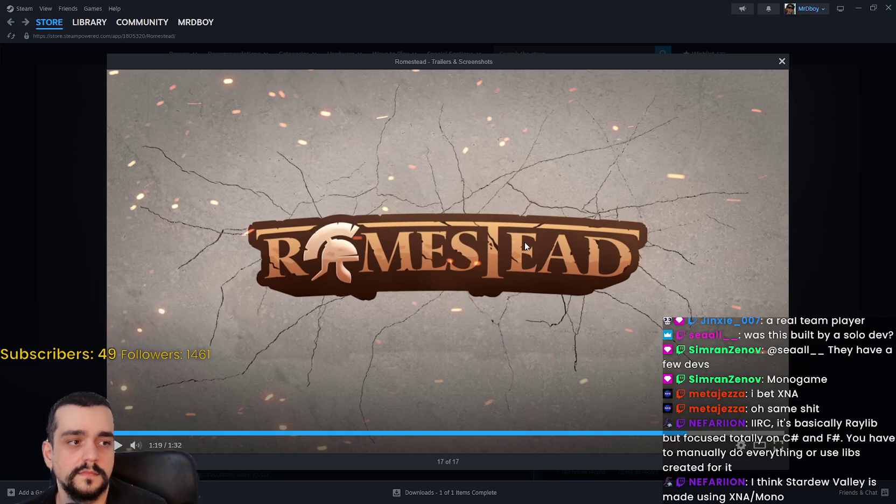
key("Right")
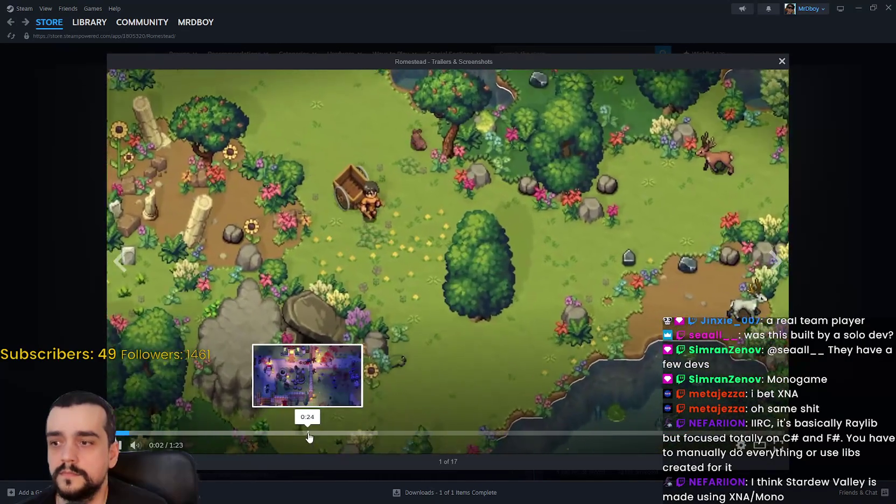
left_click(314, 433)
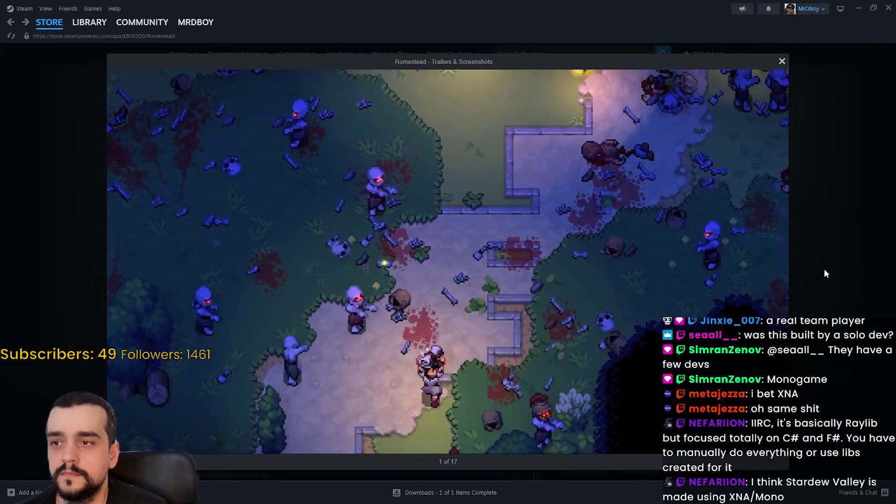
left_click(824, 269)
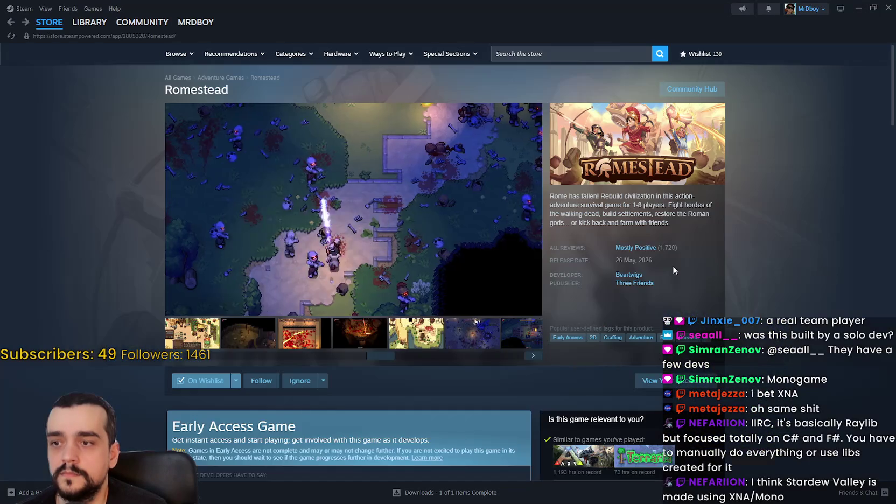
Step: Scroll through the Steam store front page sections down to the New & Trending list
mouse_move(46, 23)
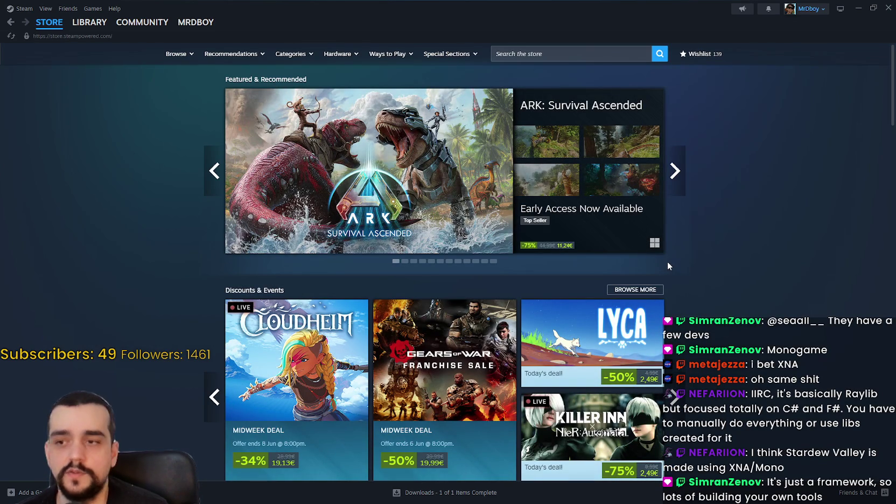
scroll(667, 261, "down", 8)
scroll(662, 362, "down", 10)
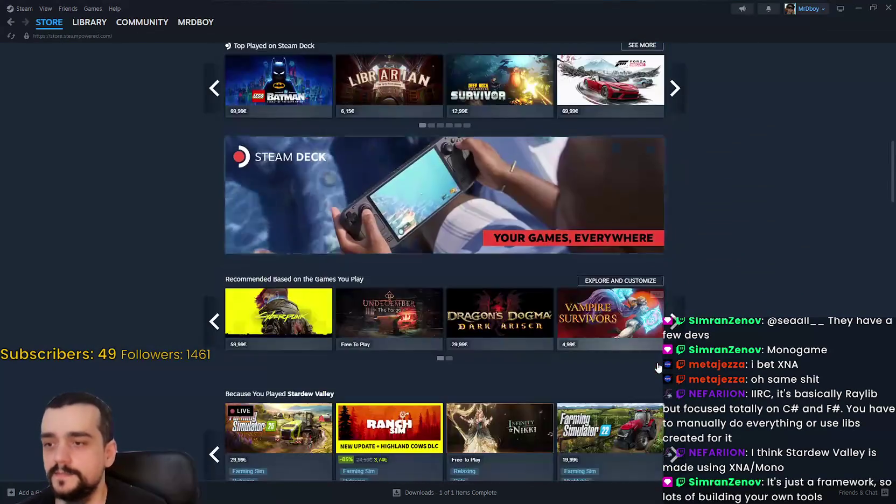
scroll(658, 353, "down", 10)
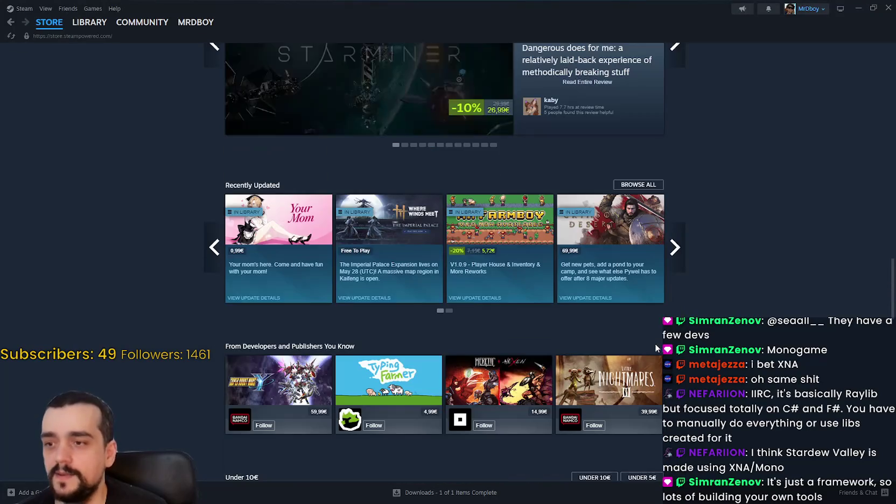
scroll(659, 326, "up", 4)
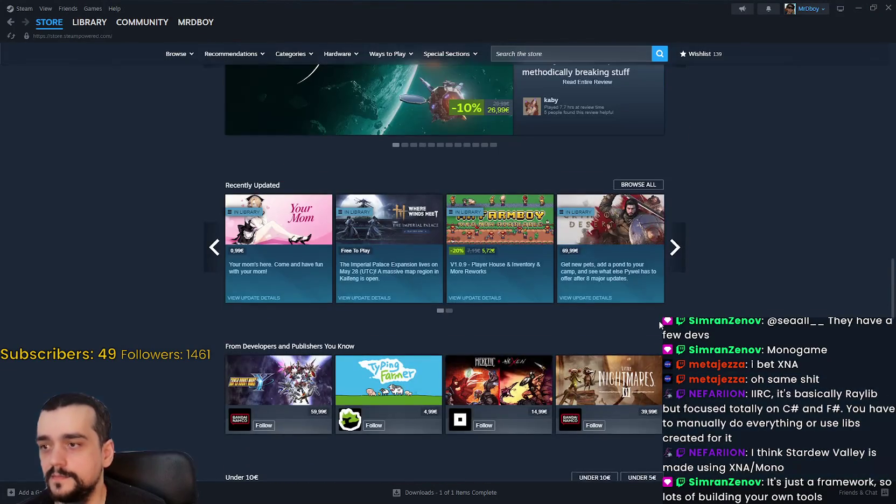
scroll(705, 316, "down", 8)
scroll(717, 307, "down", 2)
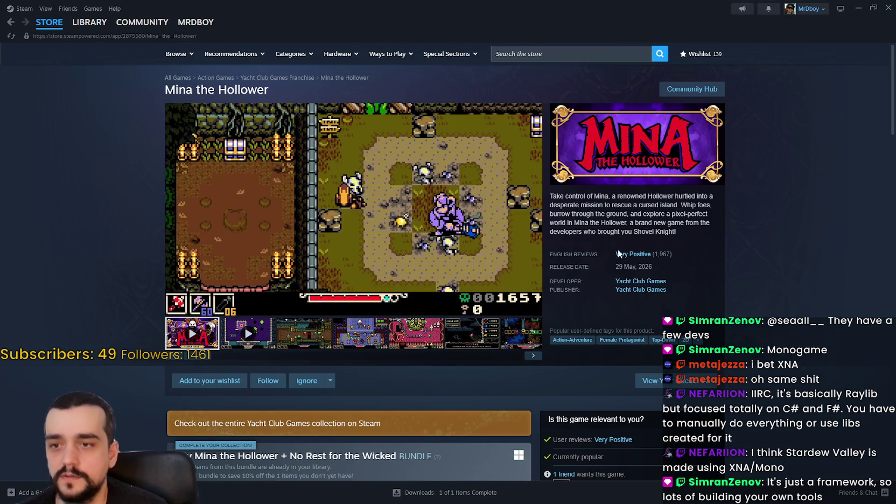
Step: View a Mina the Hollower screenshot, scroll the page, then go back to the store front page
left_click(383, 322)
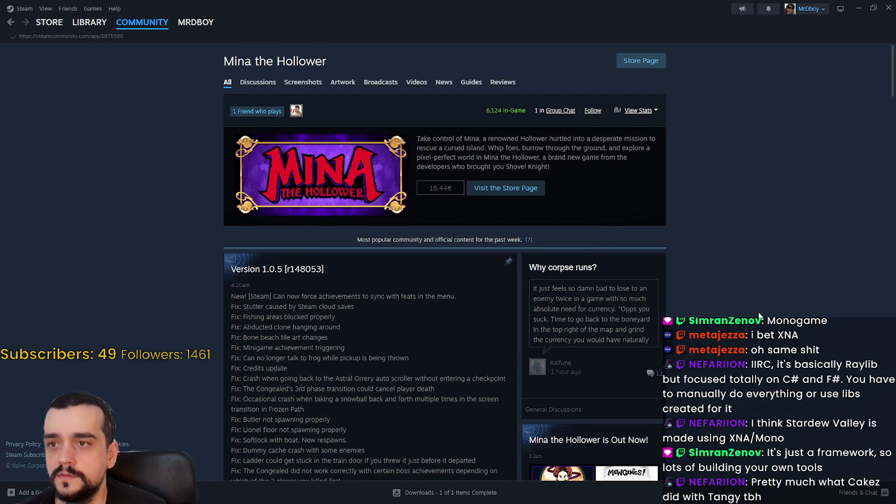
scroll(756, 310, "down", 3)
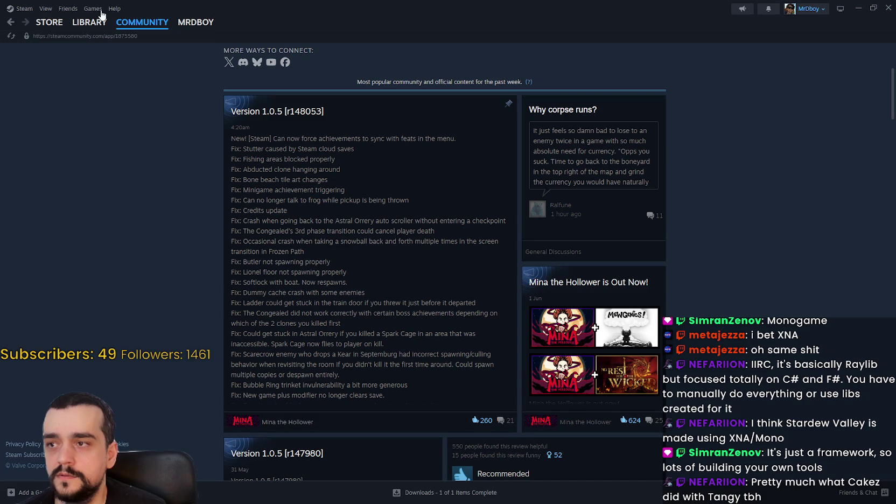
left_click(54, 25)
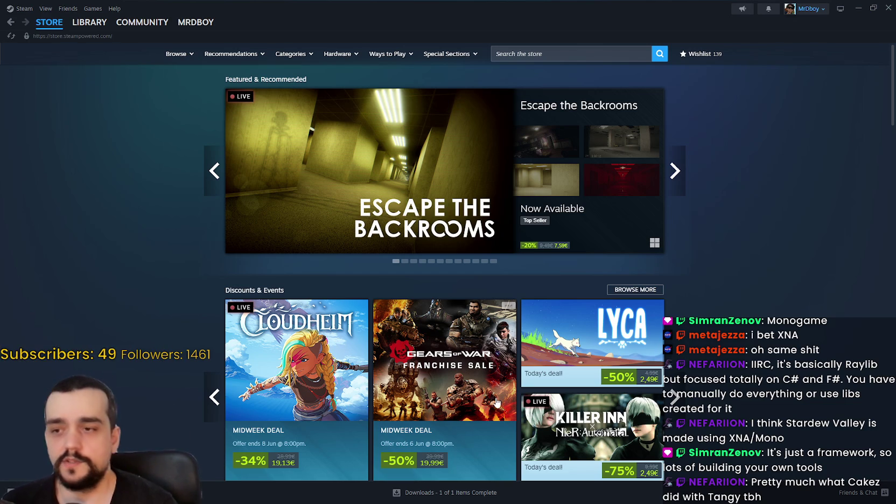
Step: Advance the Steam Discounts & Events carousel through pages 2, 3 and 4
scroll(551, 266, "down", 3)
scroll(636, 236, "up", 2)
scroll(637, 235, "up", 1)
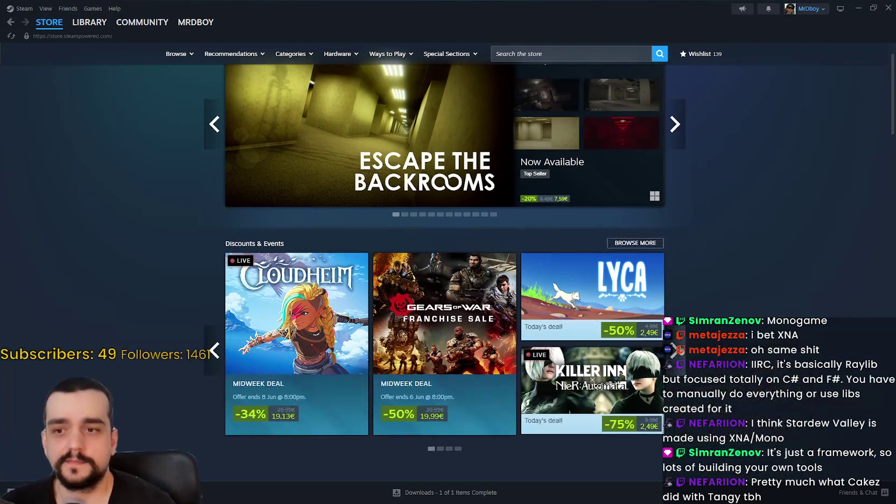
left_click(674, 350)
left_click(674, 350)
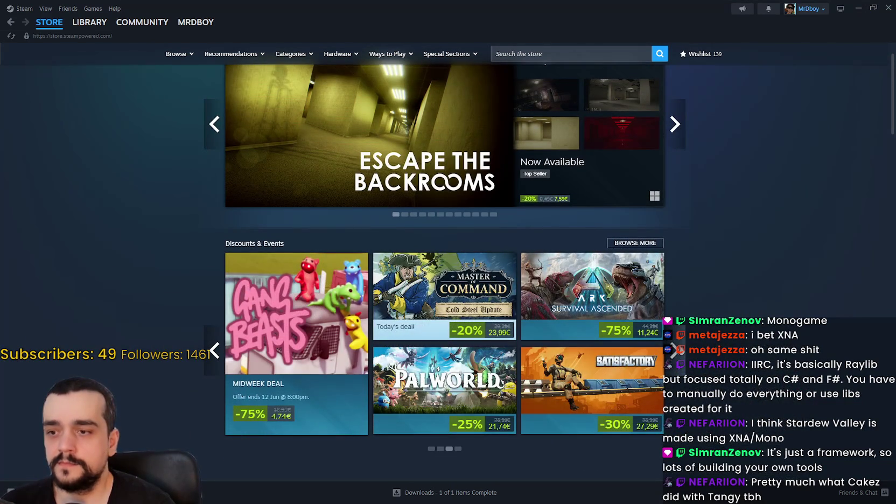
left_click(674, 350)
Step: Scroll the Steam store page down, then bring the Godot script editor to the front
scroll(674, 350, "down", 5)
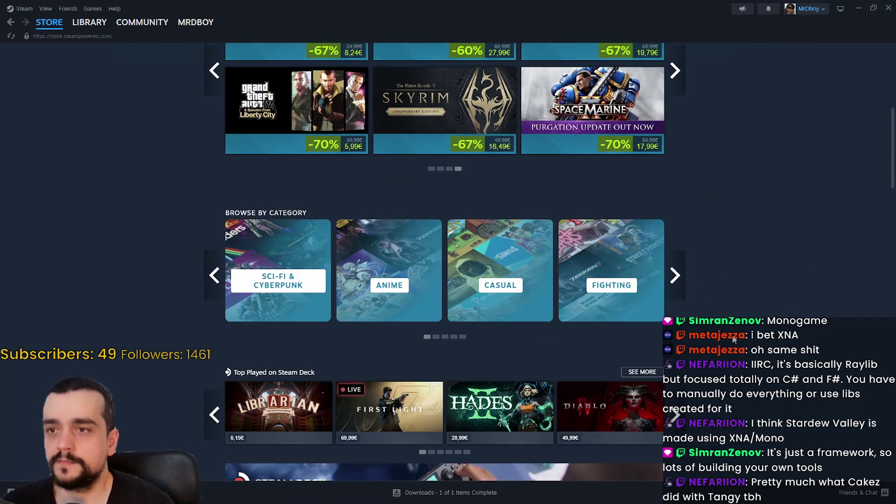
scroll(724, 327, "up", 2)
scroll(737, 339, "down", 1)
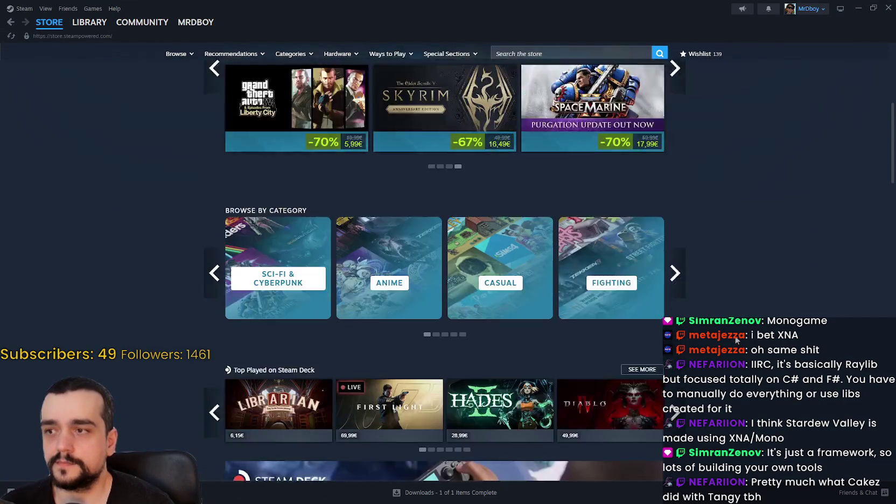
scroll(736, 339, "down", 8)
key("alt+Tab")
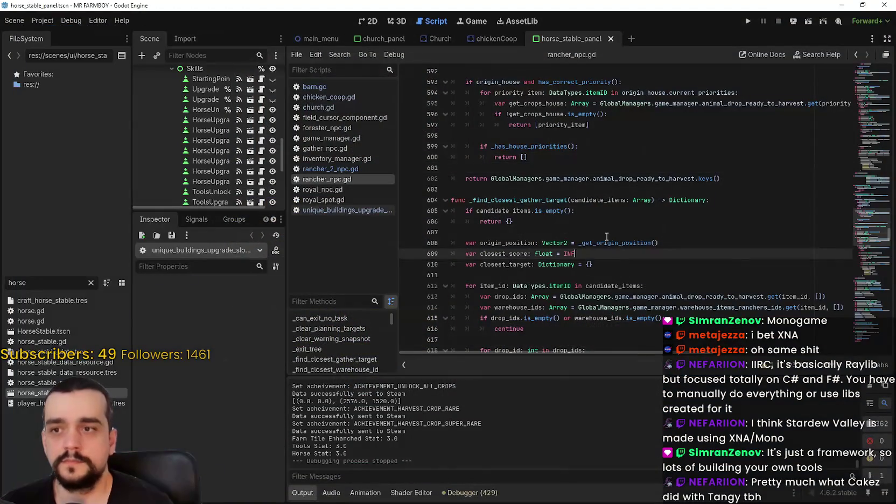
Step: Move the caret up to the return {} line in rancher_npc.gd, then switch back to Steam
key("Up")
key("Up")
key("Up")
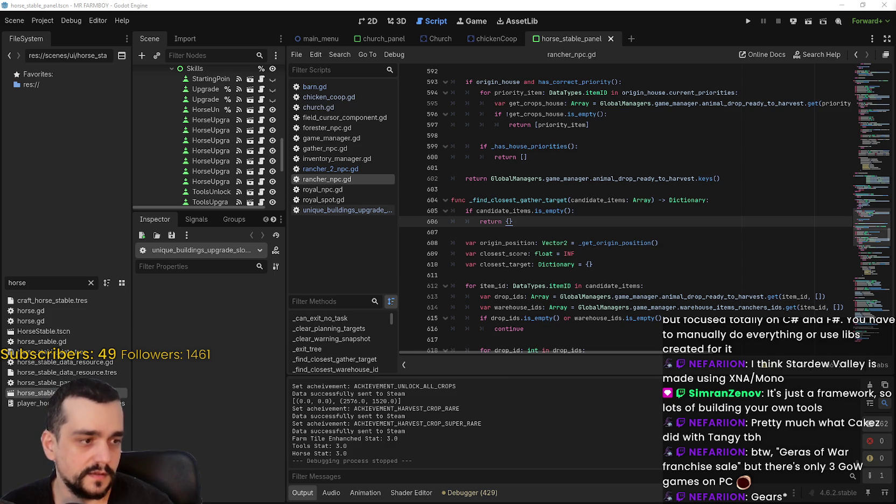
key("alt+Tab")
scroll(633, 253, "down", 15)
Step: Open the Gears of War Franchise Sale page and then the Gears of War: Reloaded store page
scroll(329, 231, "up", 15)
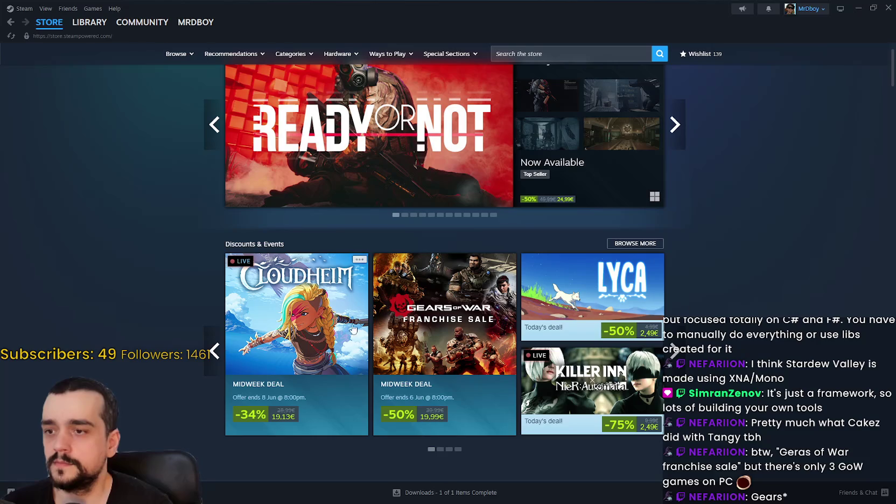
left_click(424, 322)
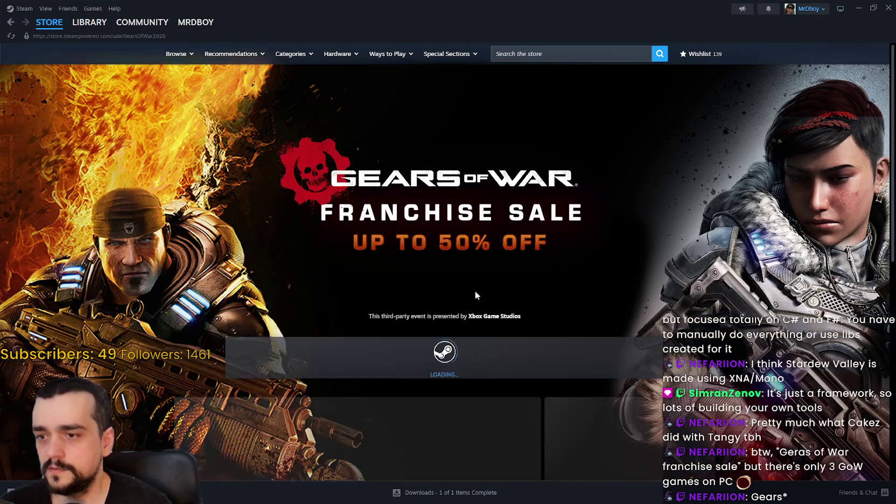
scroll(507, 278, "down", 5)
scroll(789, 370, "down", 5)
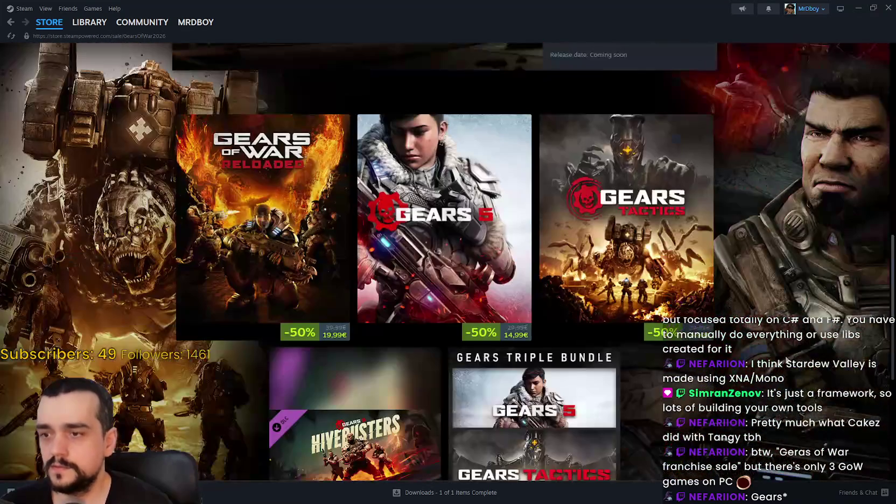
mouse_move(268, 229)
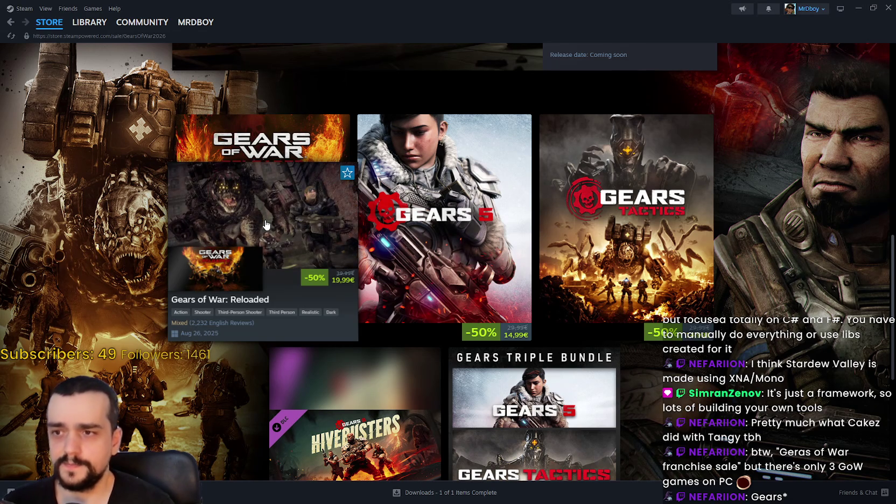
left_click(250, 221)
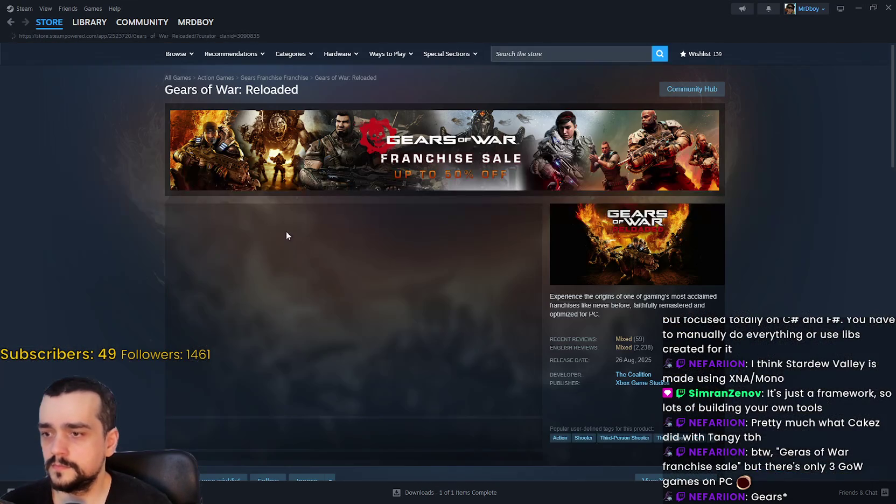
Step: Stop the Gears of War: Reloaded trailer and view several gameplay screenshots, including the creature one
scroll(334, 312, "down", 3)
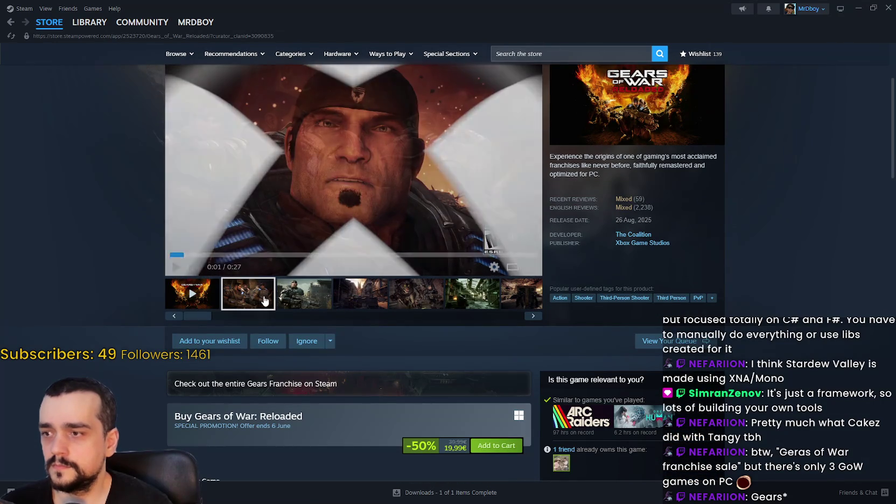
left_click(264, 297)
left_click(309, 295)
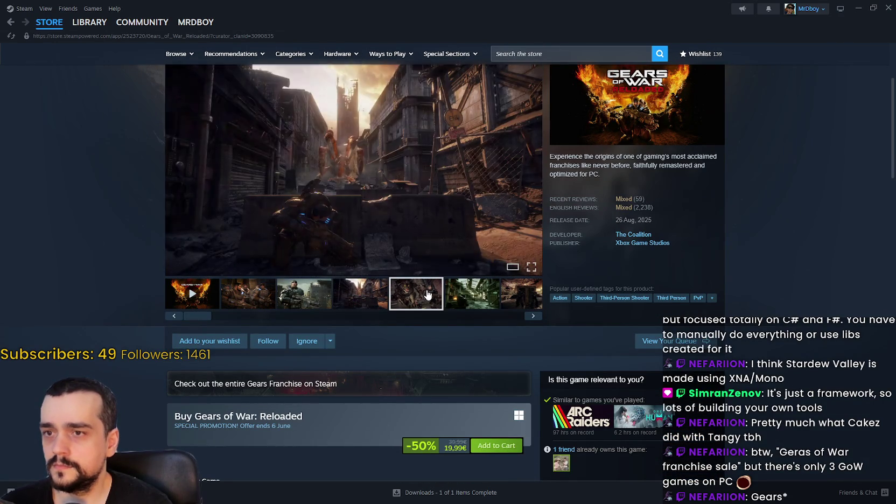
left_click(428, 294)
Step: Scroll through the Gears of War: Reloaded store page, then go back to the franchise sale page
scroll(429, 311, "down", 6)
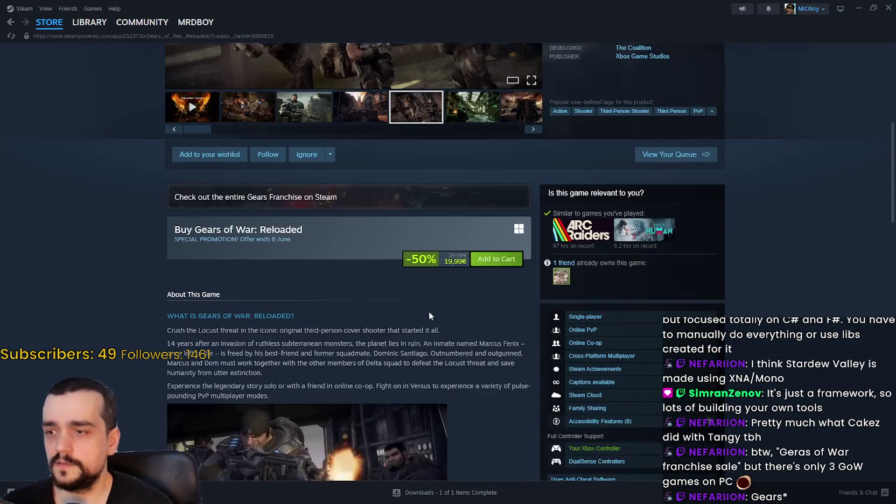
scroll(430, 312, "down", 4)
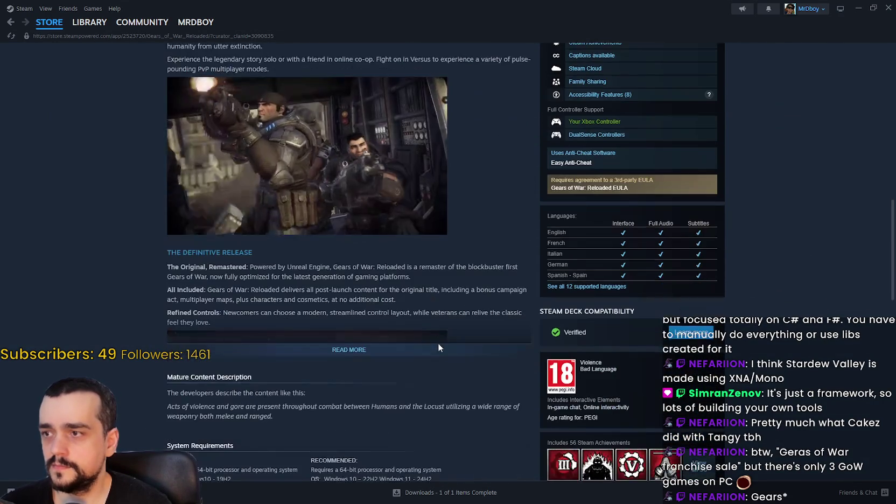
scroll(437, 350, "down", 4)
scroll(436, 355, "down", 7)
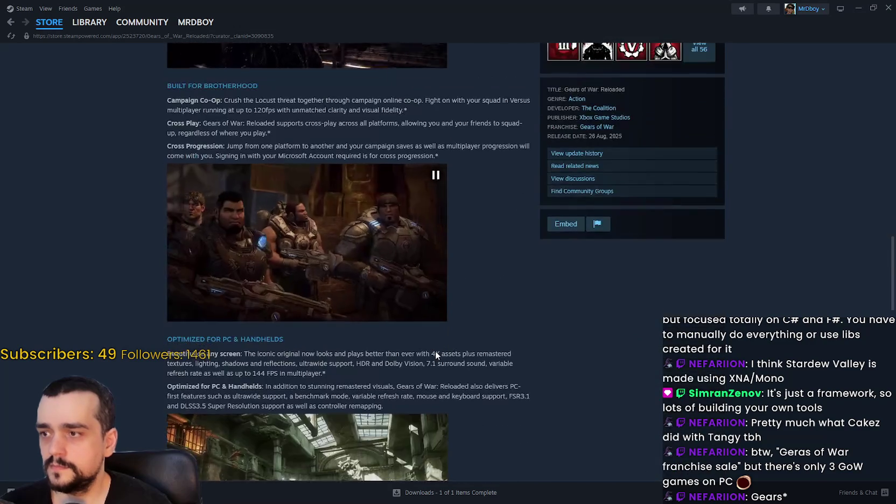
left_click(13, 22)
mouse_move(486, 315)
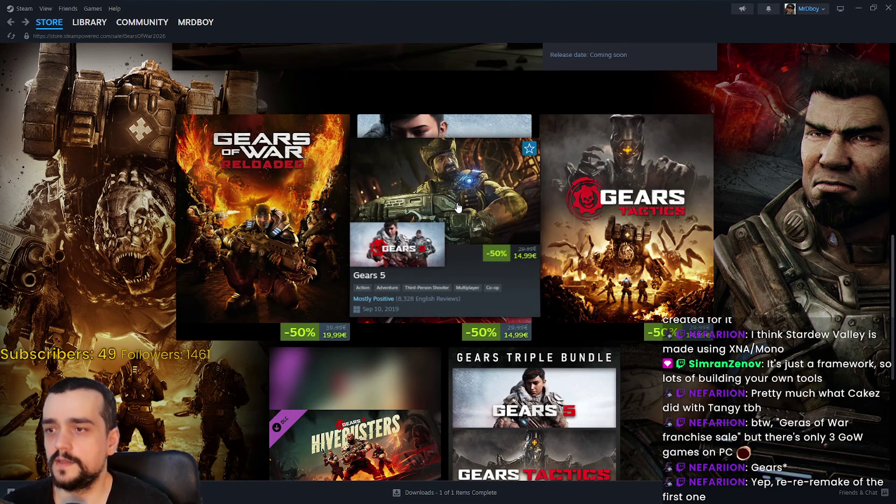
mouse_move(698, 262)
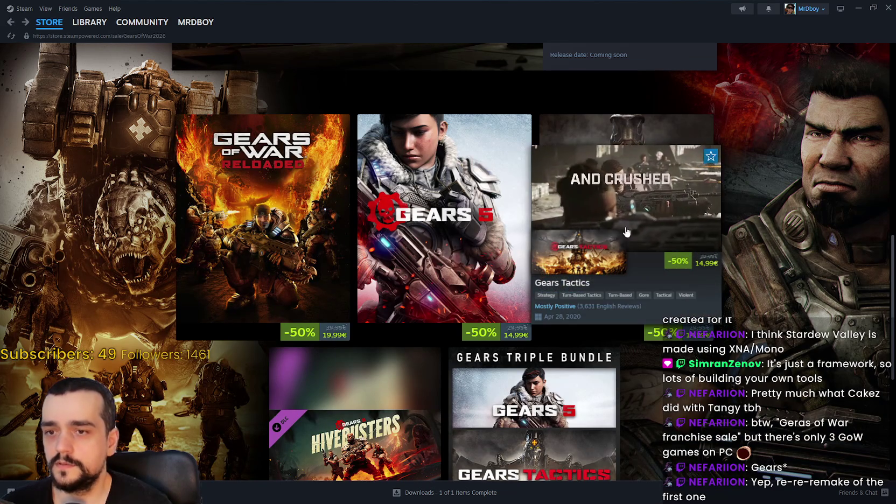
scroll(711, 285, "down", 3)
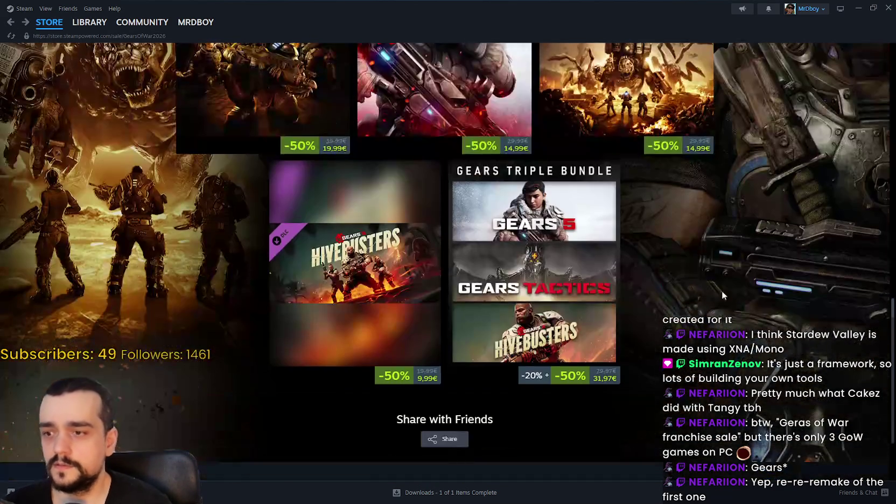
scroll(659, 279, "up", 5)
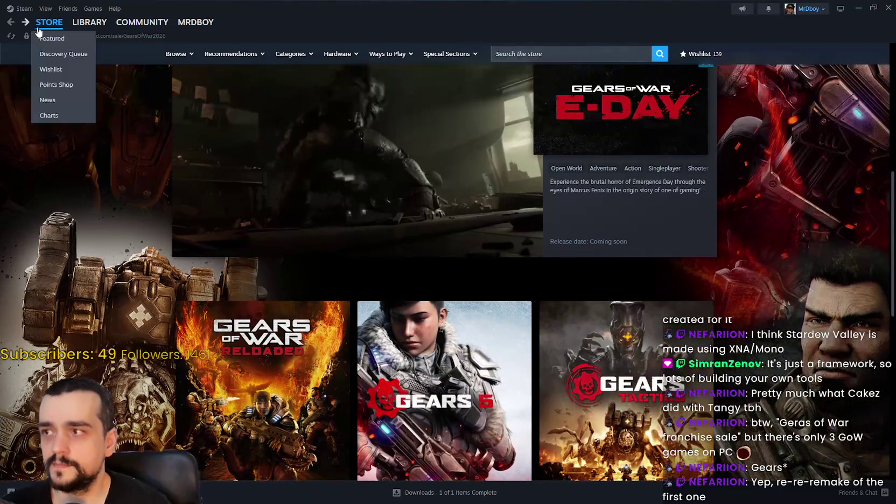
left_click(42, 28)
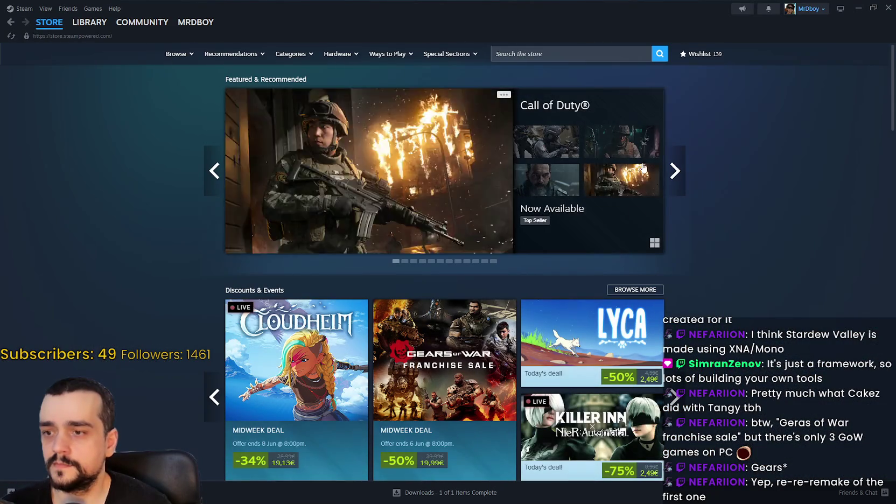
Step: Page the Discounts & Events deals through pages 2, 3 and 4, then wrap back around
scroll(754, 261, "down", 2)
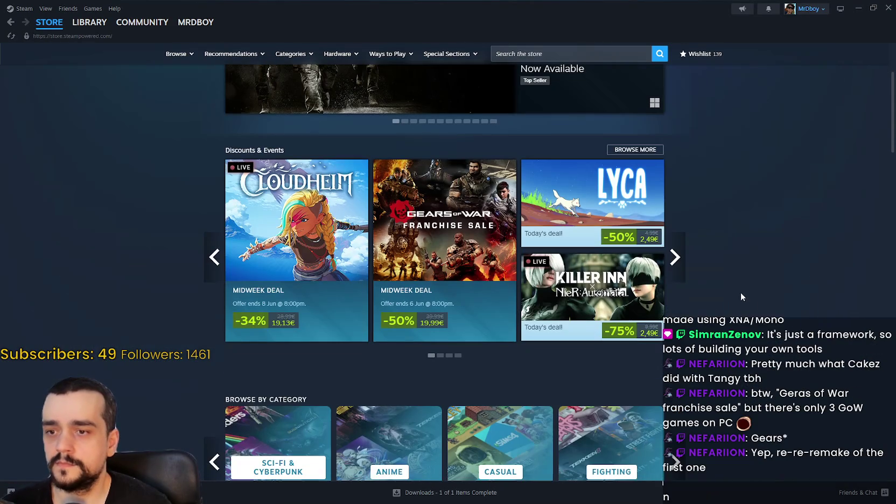
left_click(683, 260)
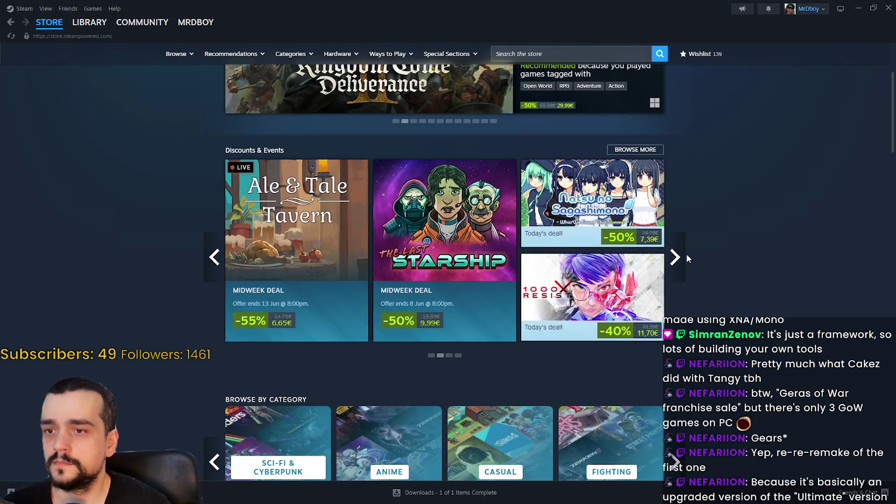
left_click(682, 260)
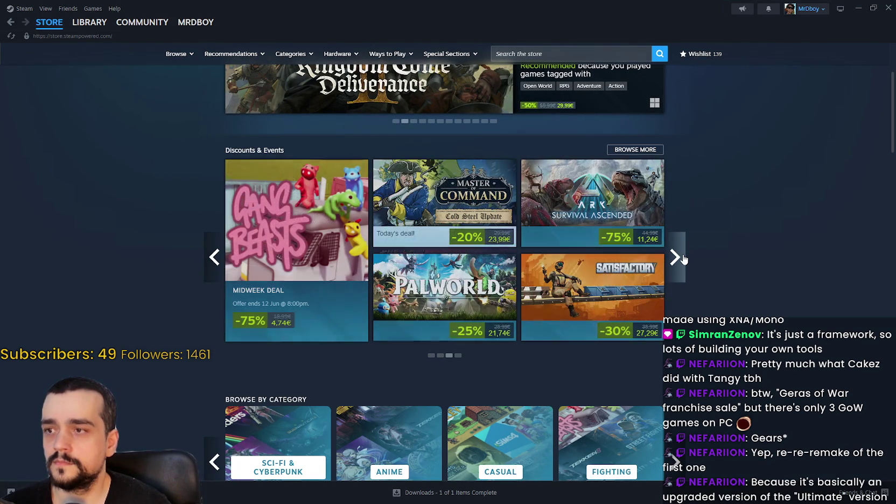
left_click(683, 260)
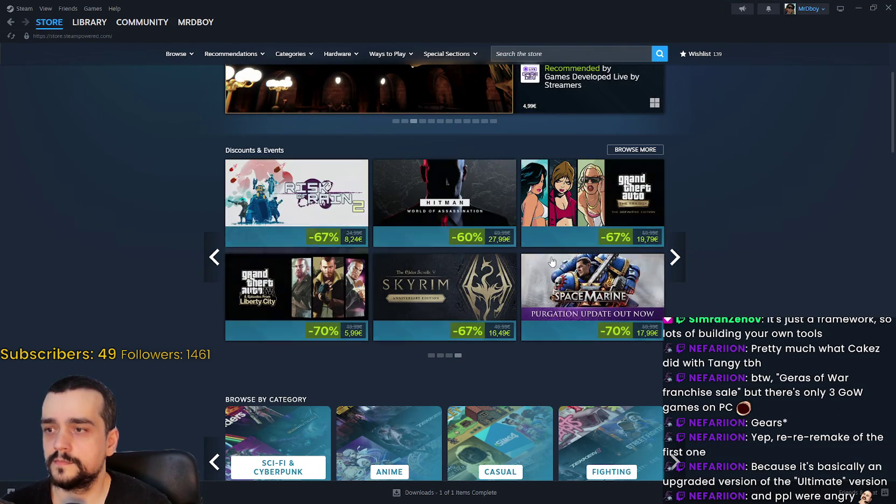
left_click(679, 259)
Step: Open the Cloudheim store page and scroll down through it
left_click(291, 222)
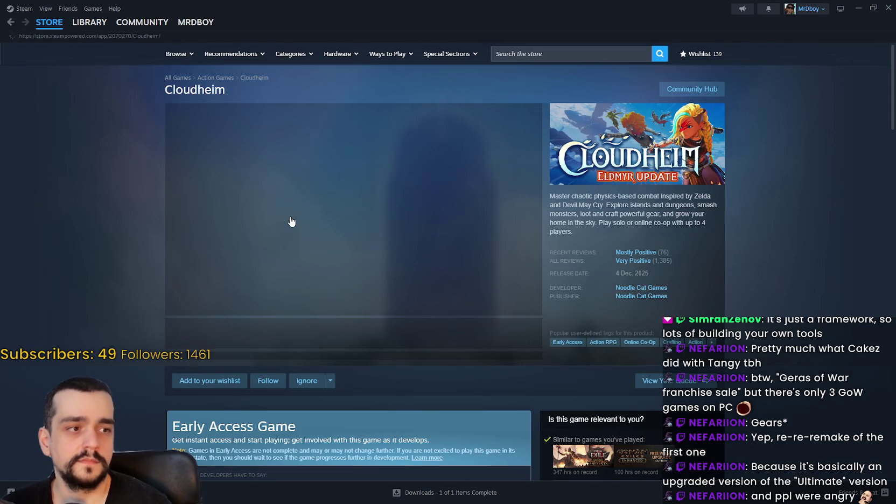
scroll(322, 312, "down", 3)
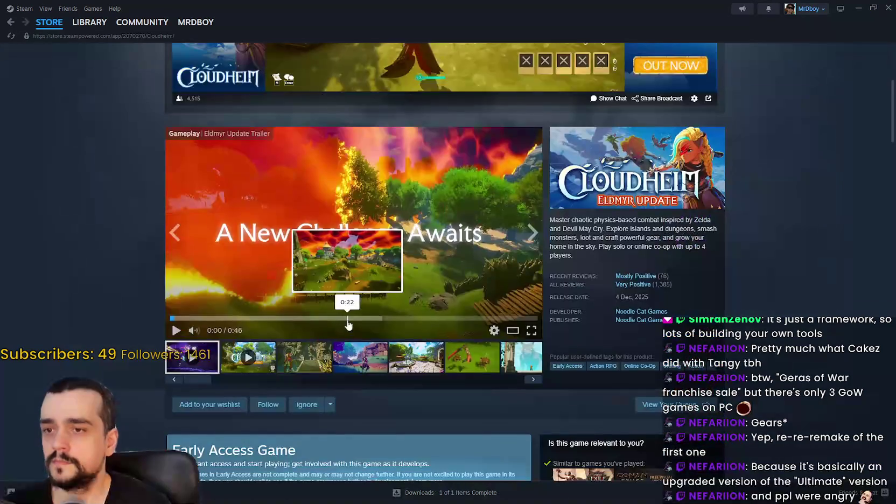
scroll(339, 366, "down", 7)
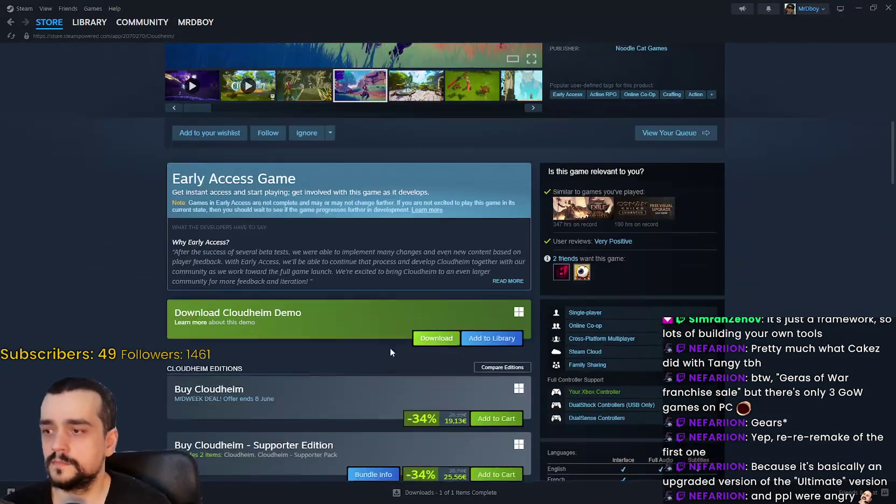
scroll(339, 366, "down", 7)
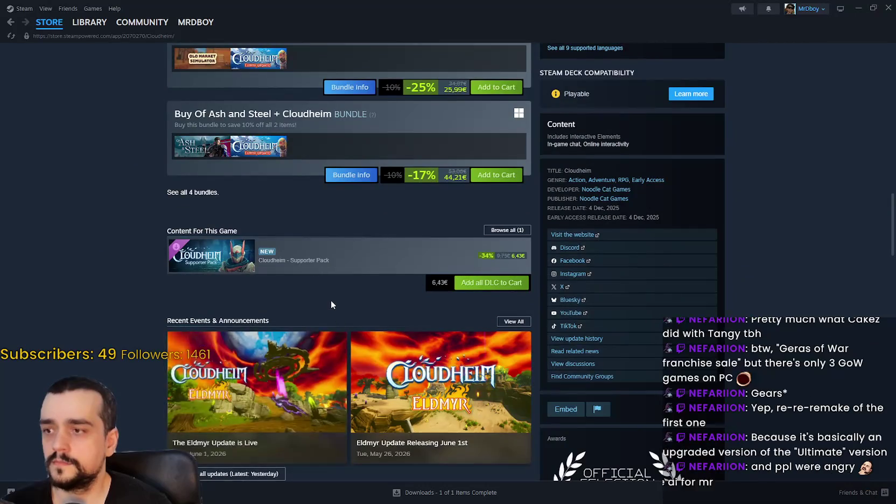
scroll(331, 302, "down", 3)
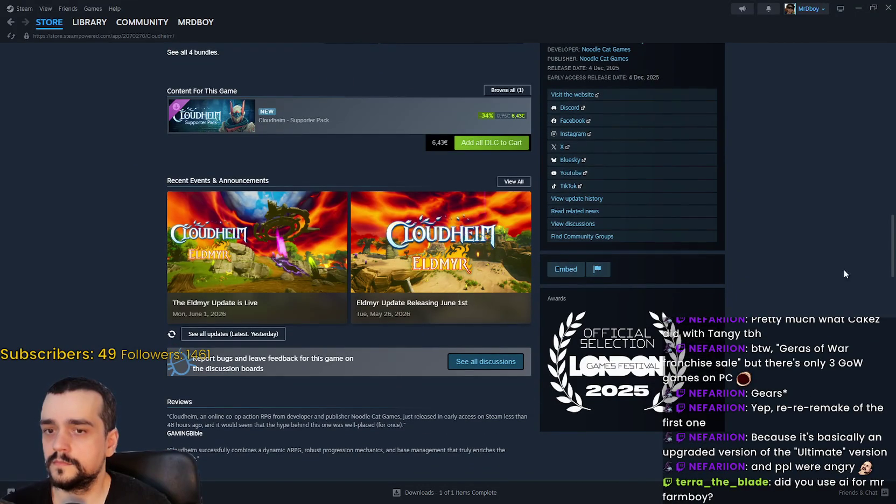
Step: Collapse Cloudheim's live developer broadcast, then scroll down to its bundles and Recent Events
scroll(849, 285, "up", 14)
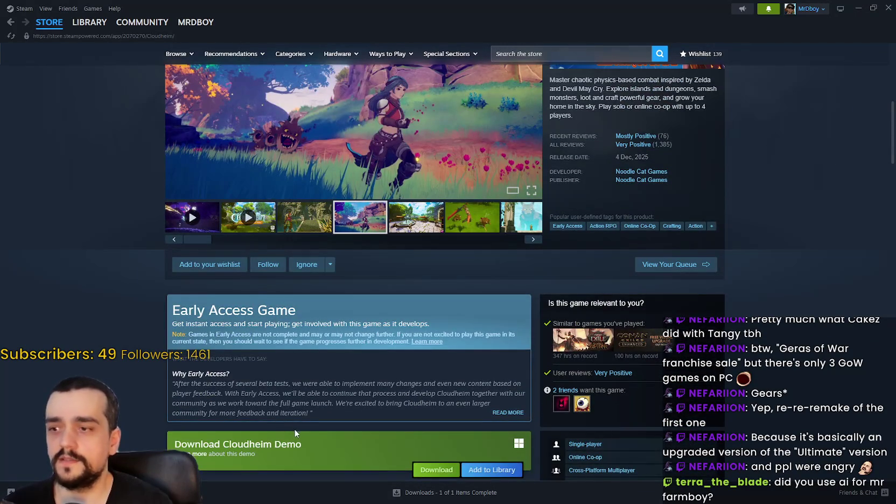
scroll(294, 433, "up", 2)
scroll(716, 203, "up", 3)
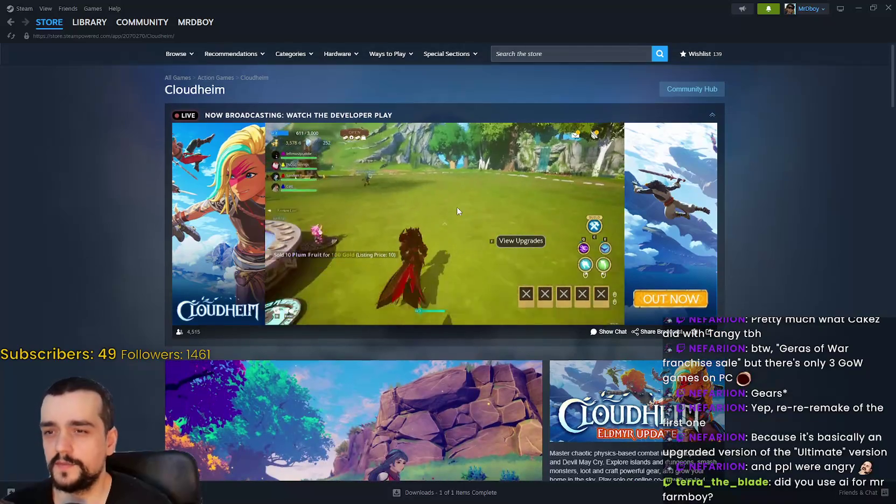
mouse_move(710, 264)
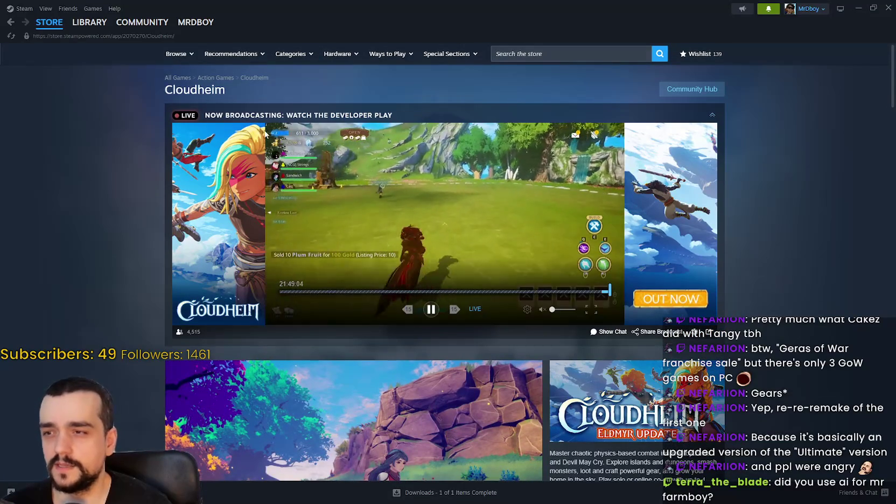
left_click(712, 116)
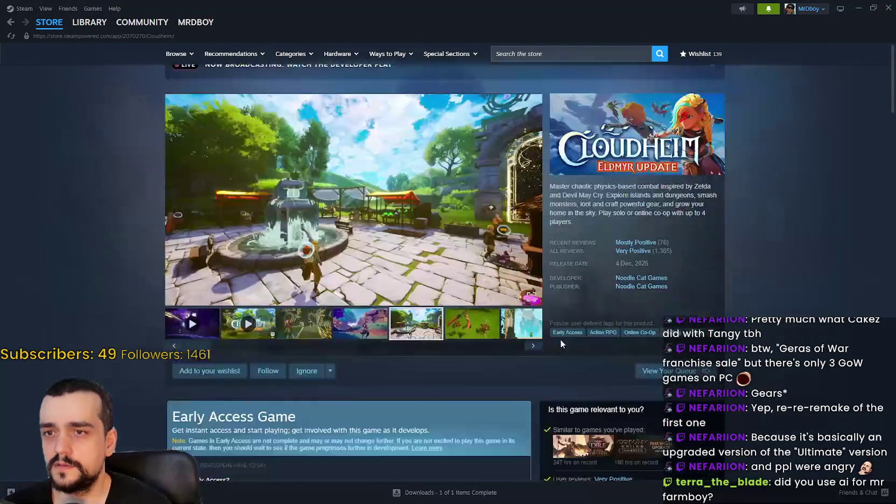
scroll(640, 342, "down", 10)
scroll(215, 345, "down", 5)
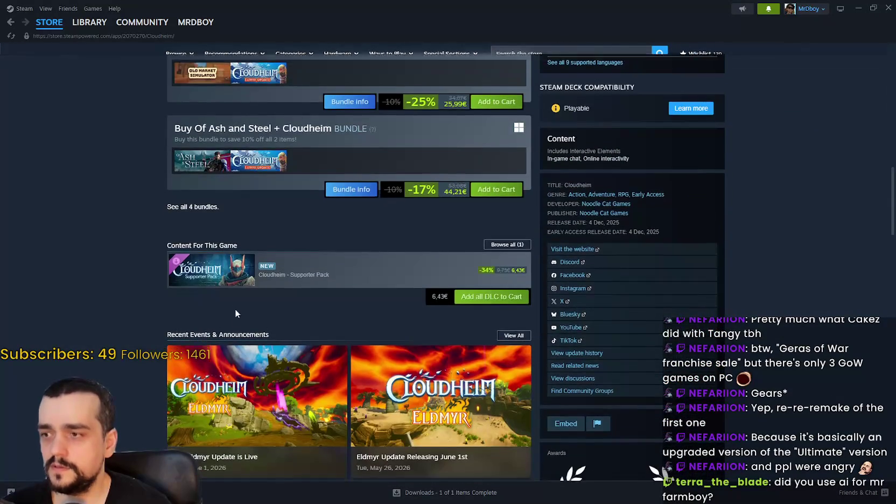
scroll(234, 305, "down", 3)
left_click(286, 210)
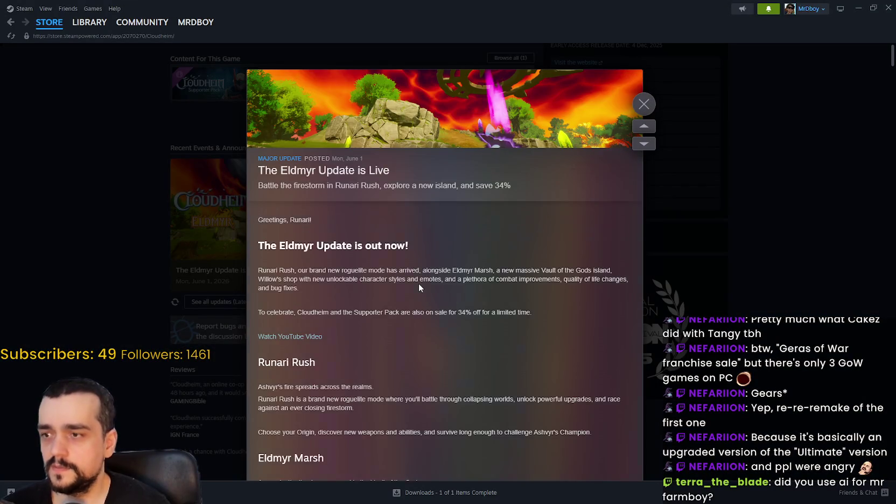
scroll(418, 283, "down", 4)
scroll(418, 282, "down", 8)
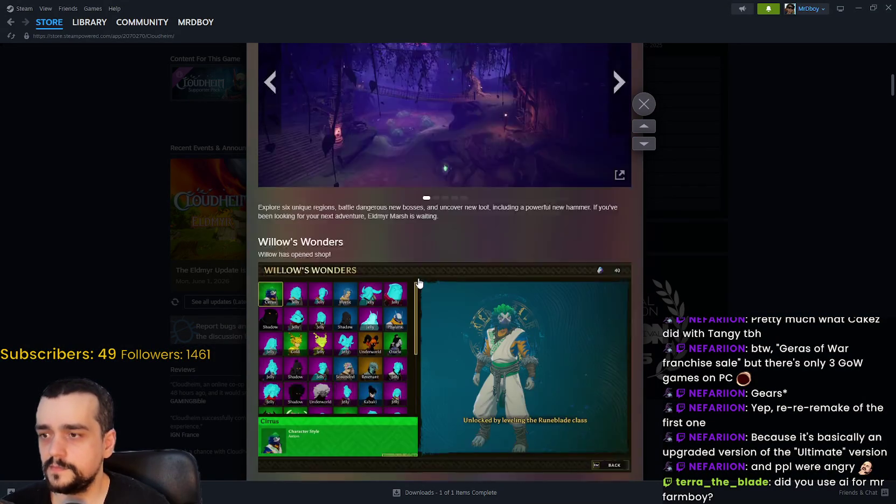
scroll(418, 281, "down", 15)
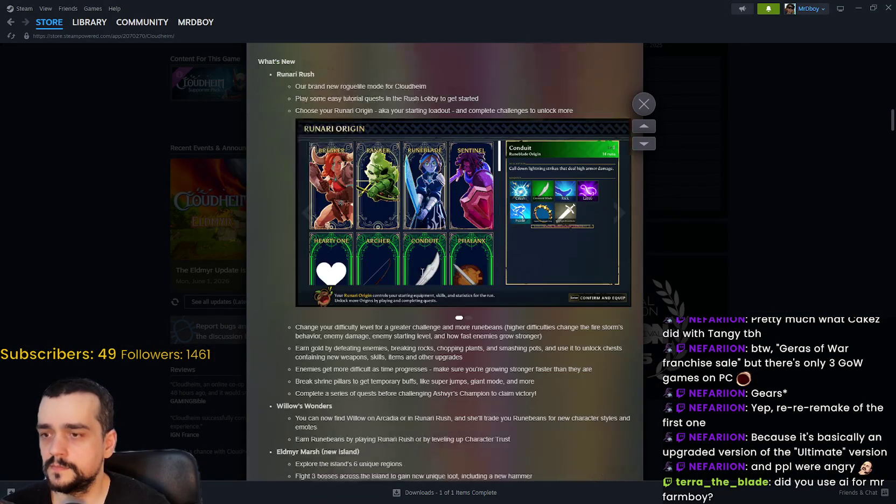
scroll(439, 259, "down", 10)
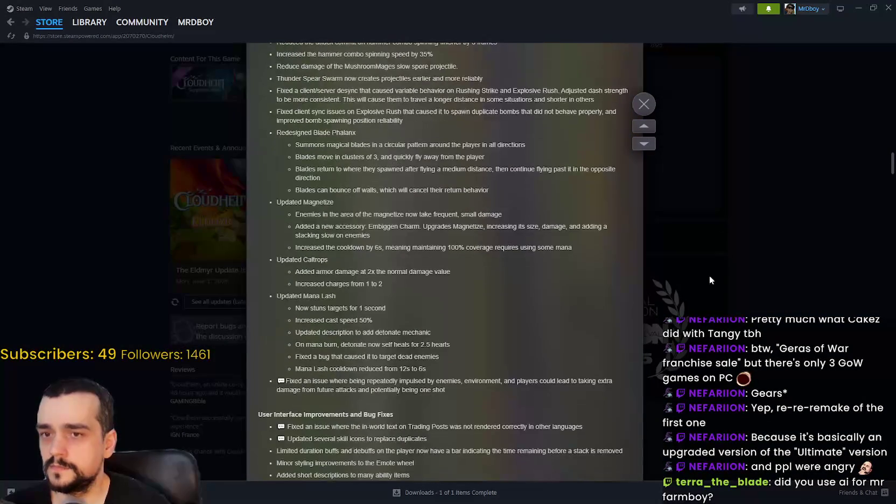
left_click(766, 65)
left_click(771, 16)
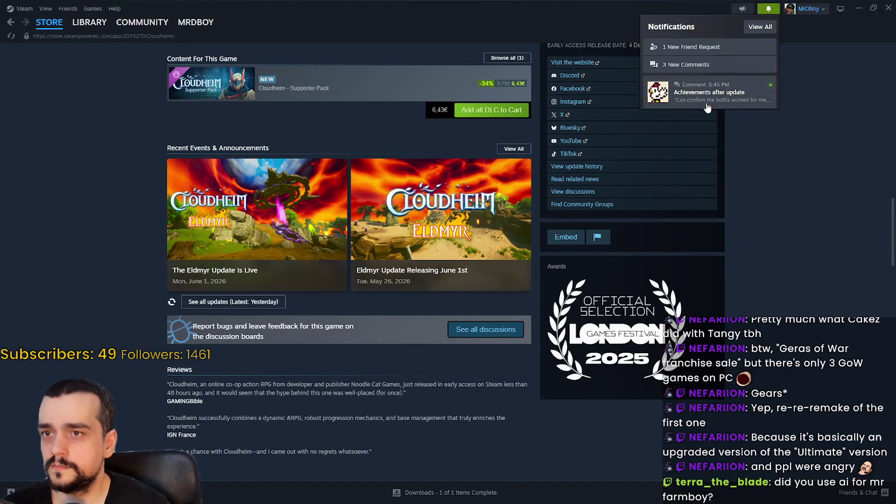
Step: Read the new comment on MR FARMBOY's 'Achievements after update' thread, then go to the Library
left_click(721, 96)
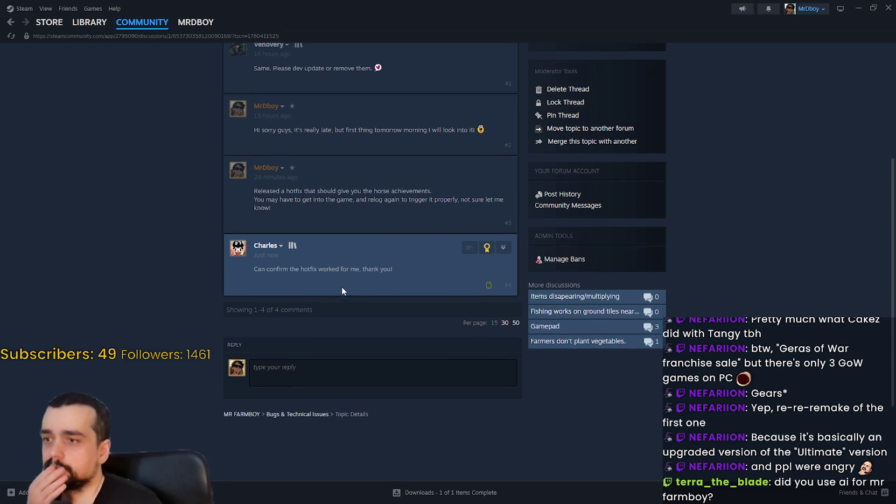
mouse_move(83, 31)
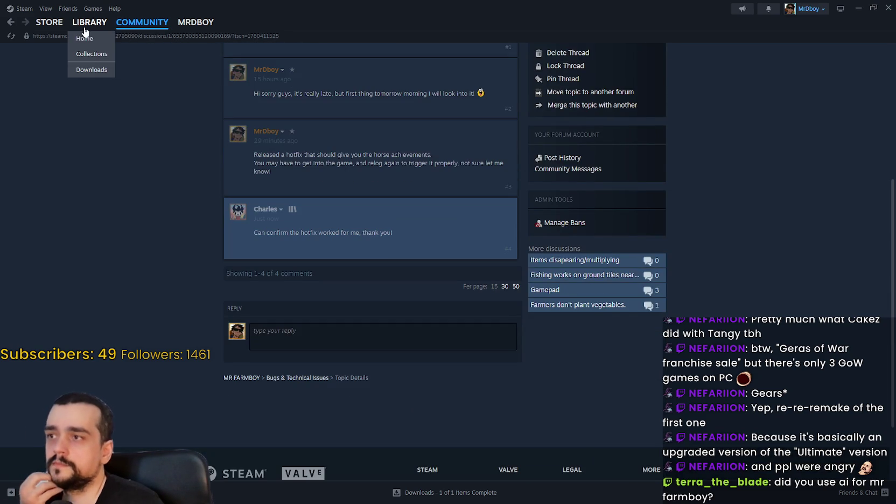
scroll(329, 154, "up", 4)
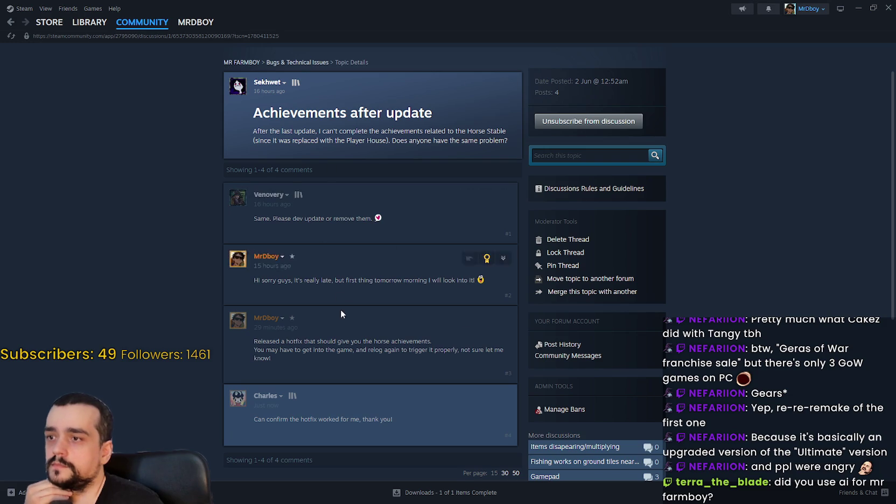
scroll(337, 294, "down", 5)
left_click(90, 22)
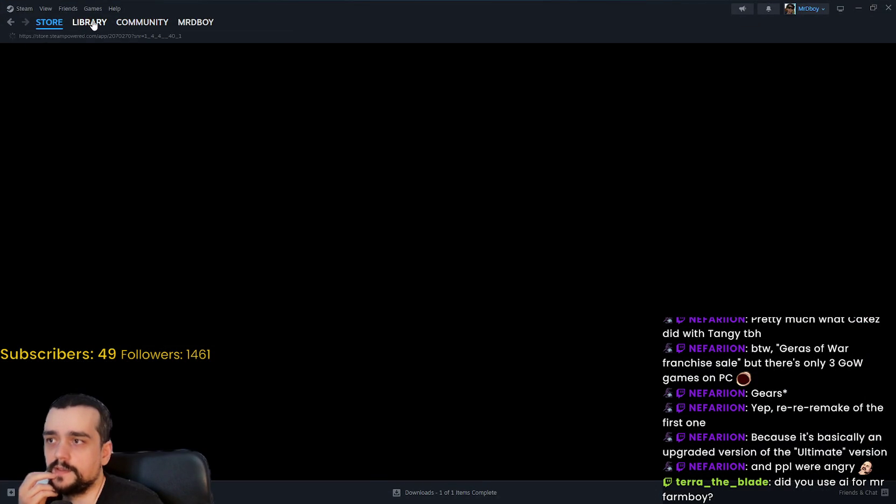
Step: Filter MR FARMBOY's community hub discussions to Bugs & Technical Issues threads
left_click(91, 23)
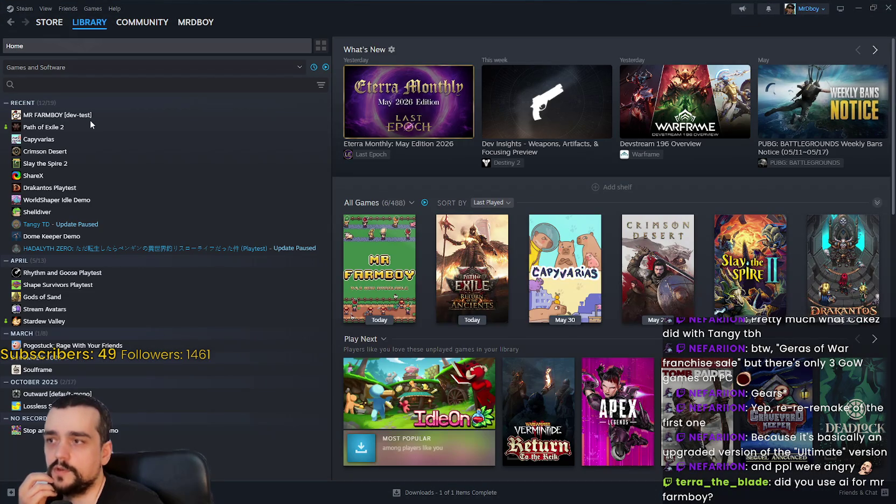
left_click(155, 116)
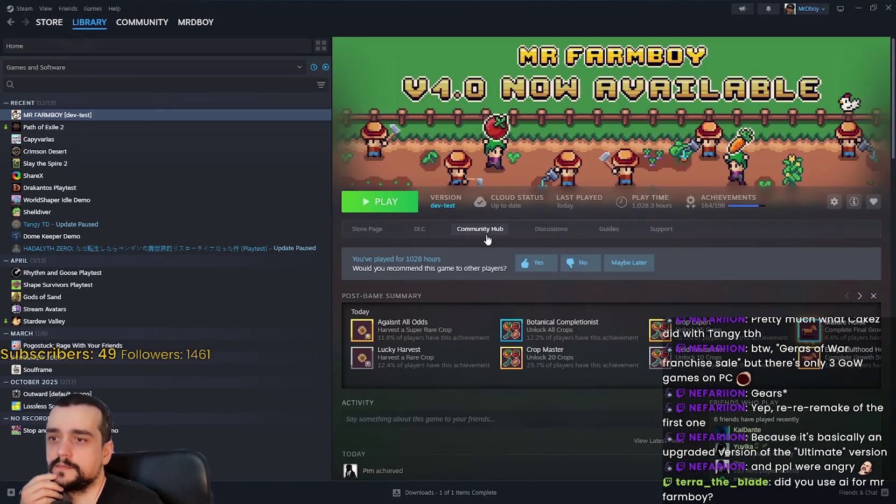
left_click(486, 233)
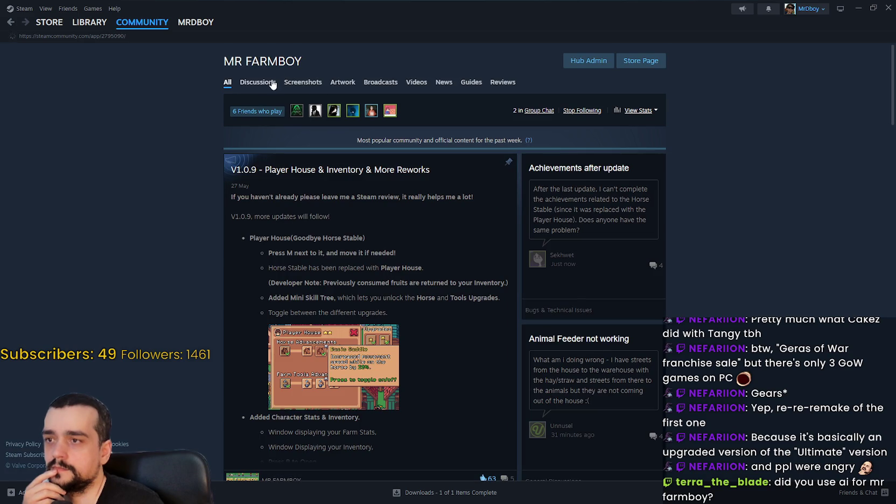
left_click(272, 84)
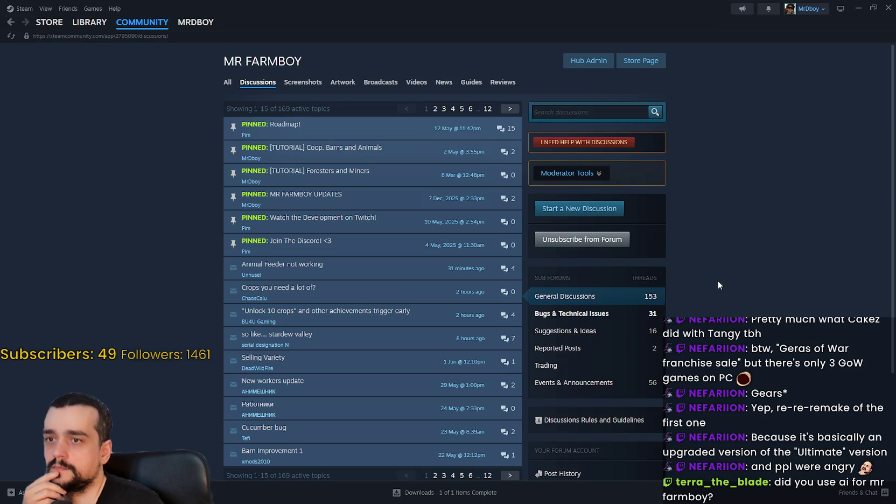
left_click(641, 315)
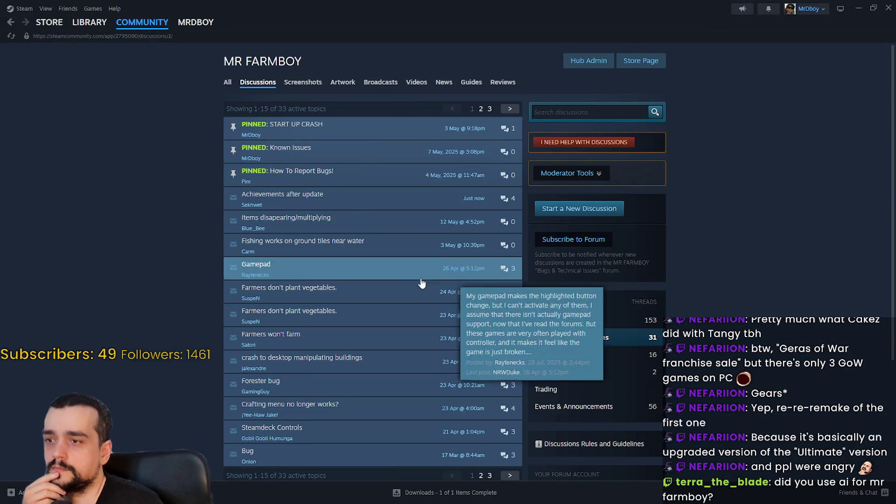
left_click(104, 36)
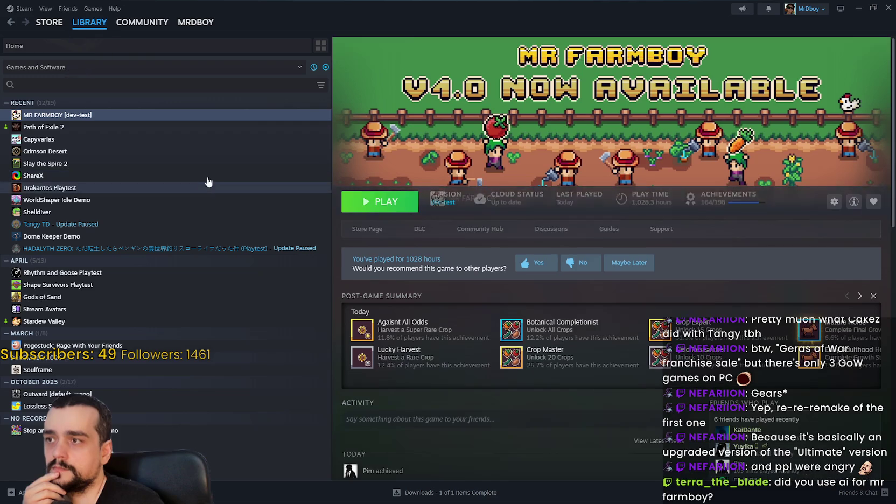
Step: Glance at the Eterra Monthly news article, then open Path of Exile 2's community hub
left_click(154, 129)
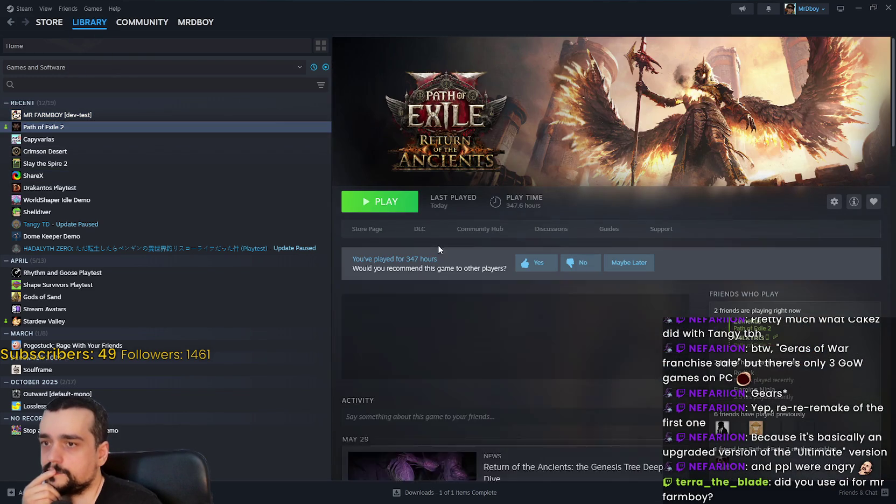
left_click(84, 36)
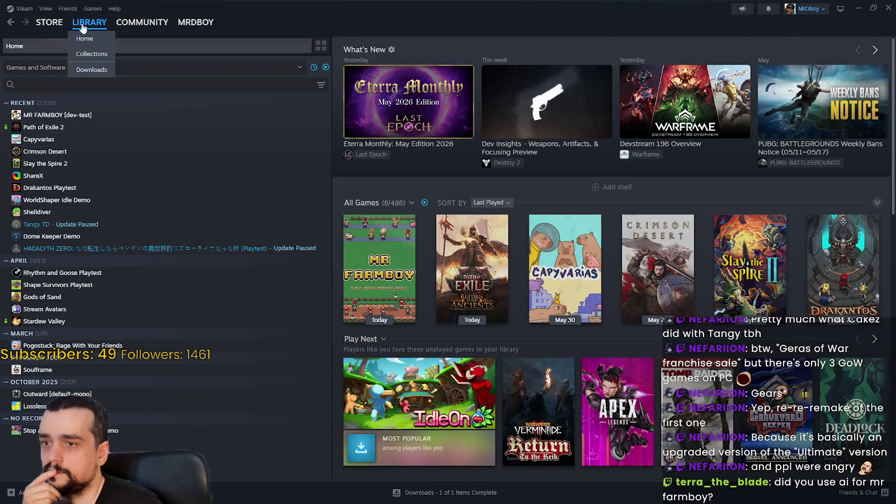
left_click(429, 112)
scroll(525, 340, "down", 20)
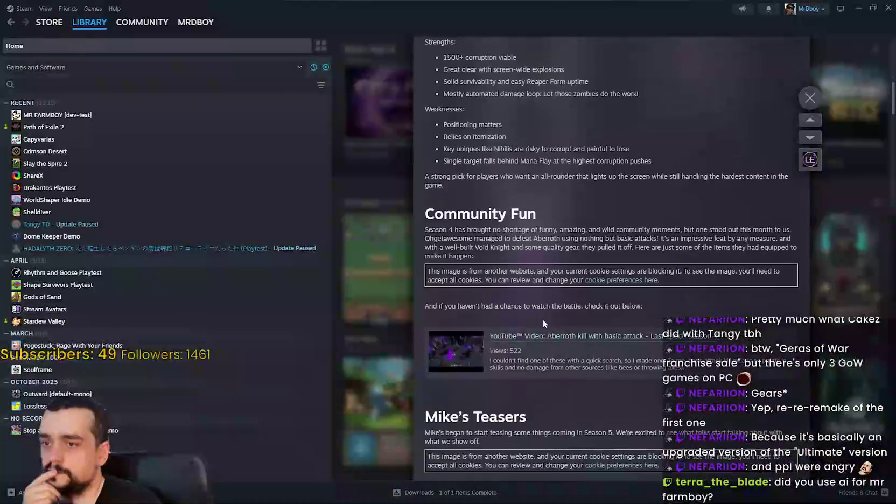
scroll(717, 229, "down", 5)
left_click(809, 97)
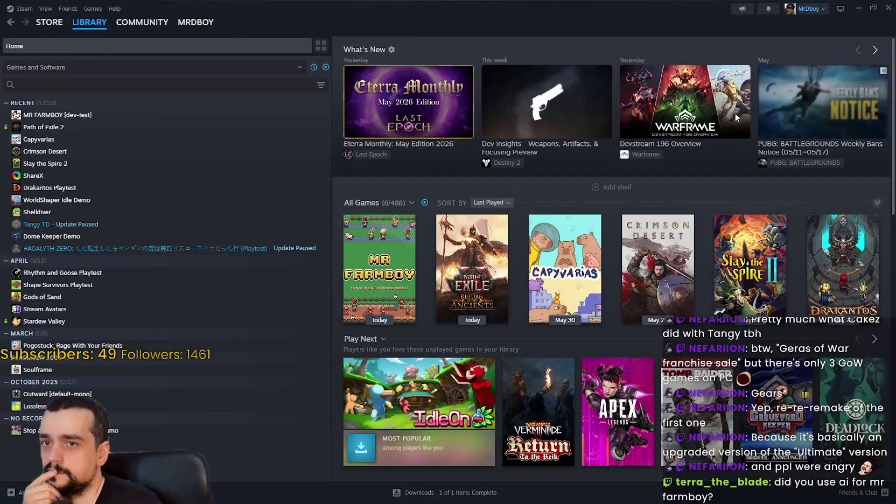
left_click(43, 127)
left_click(492, 229)
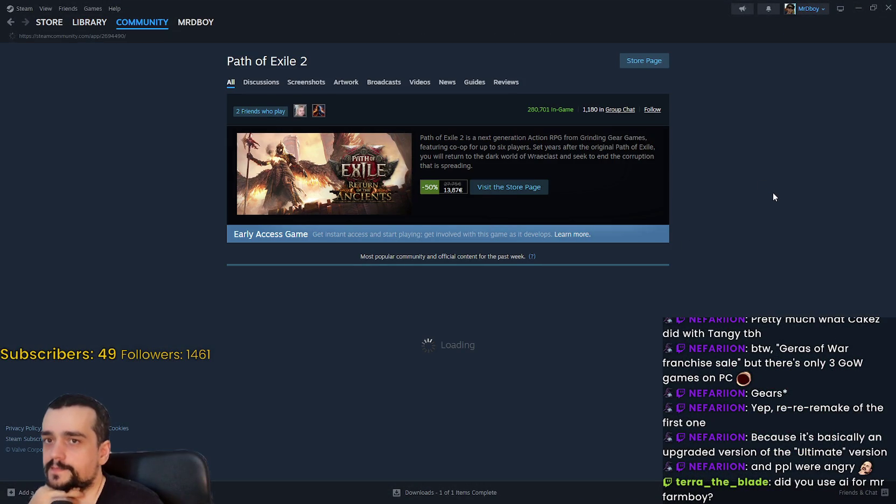
Step: Minimize Steam, place the caret on line 609 of rancher_npc.gd, and bring the Febucci article's browser into view
left_click(863, 5)
left_click(611, 253)
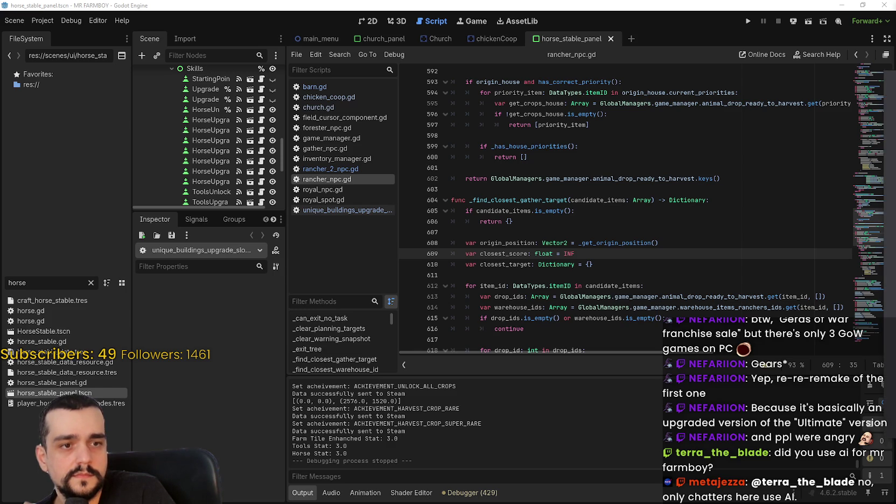
mouse_move(895, 173)
left_mouse_down()
mouse_move(535, 174)
mouse_move(377, 64)
left_mouse_up()
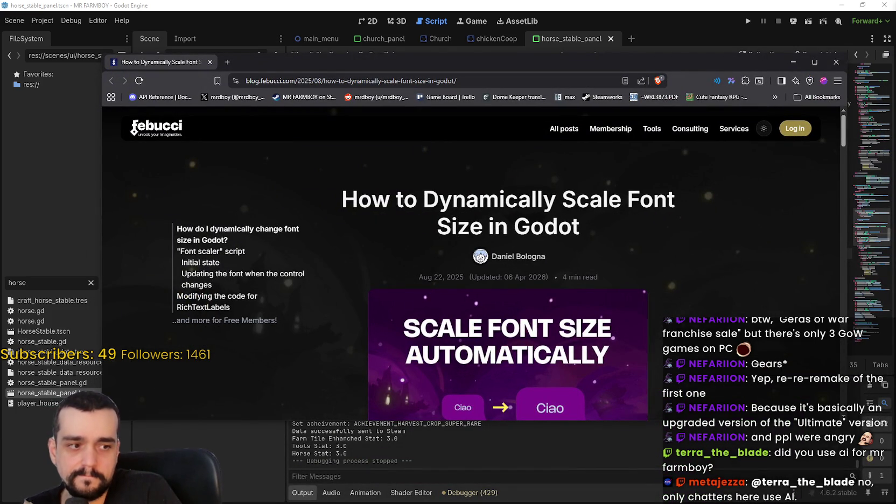
Step: Read the article's intro, highlighting the sentences about text not auto-scaling and needing workarounds
scroll(553, 233, "down", 5)
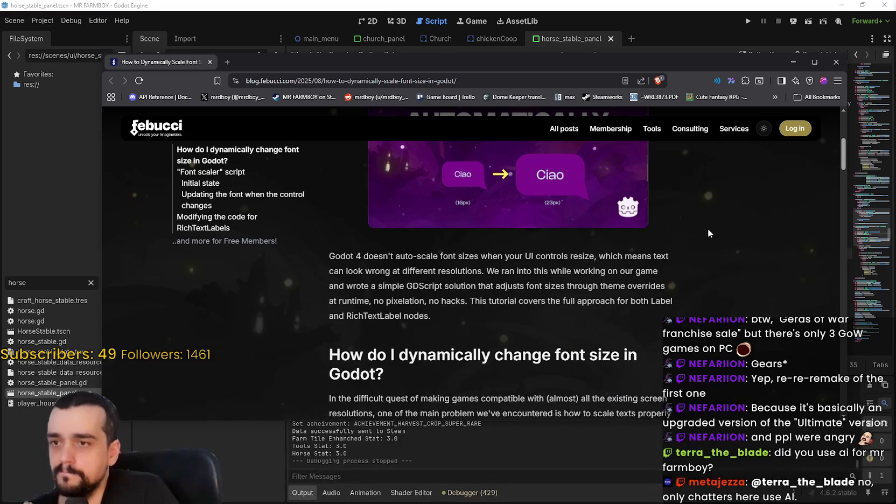
scroll(703, 226, "up", 3)
scroll(703, 227, "down", 3)
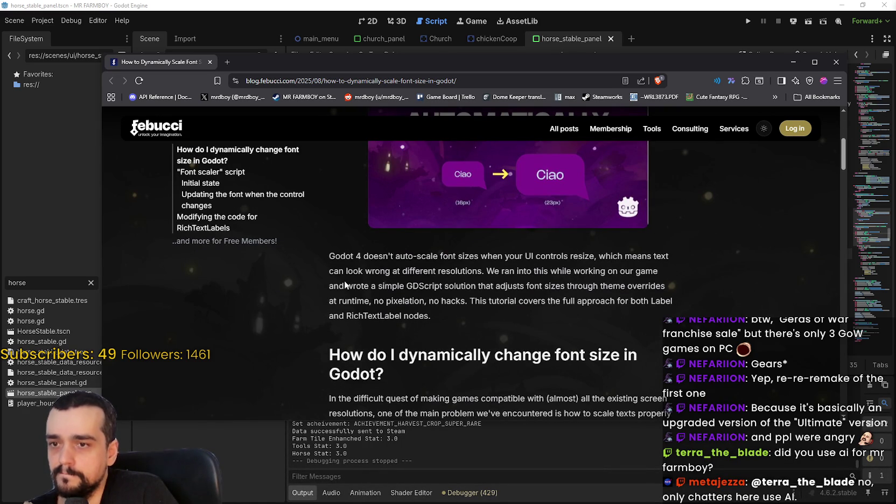
scroll(341, 298, "down", 2)
scroll(341, 299, "down", 3)
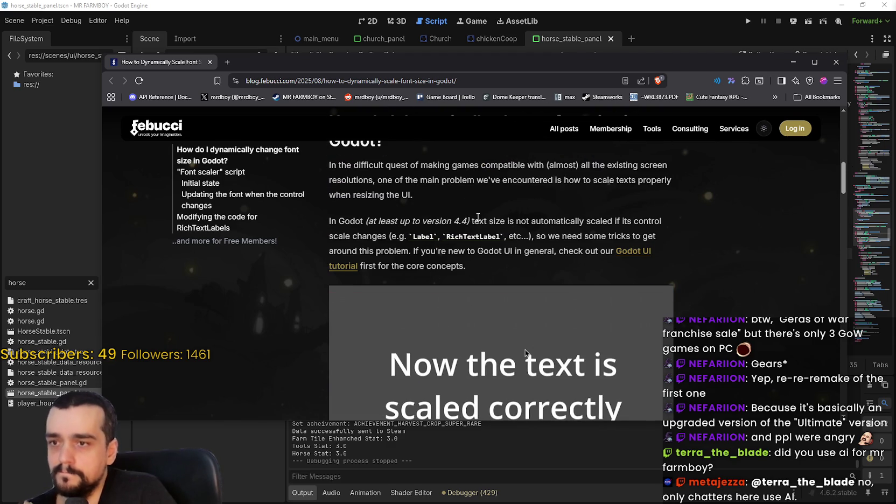
mouse_move(515, 222)
left_mouse_down()
mouse_move(624, 226)
mouse_move(362, 240)
mouse_move(380, 240)
left_mouse_up()
left_click_drag(540, 236, 656, 237)
left_click_drag(375, 252, 570, 252)
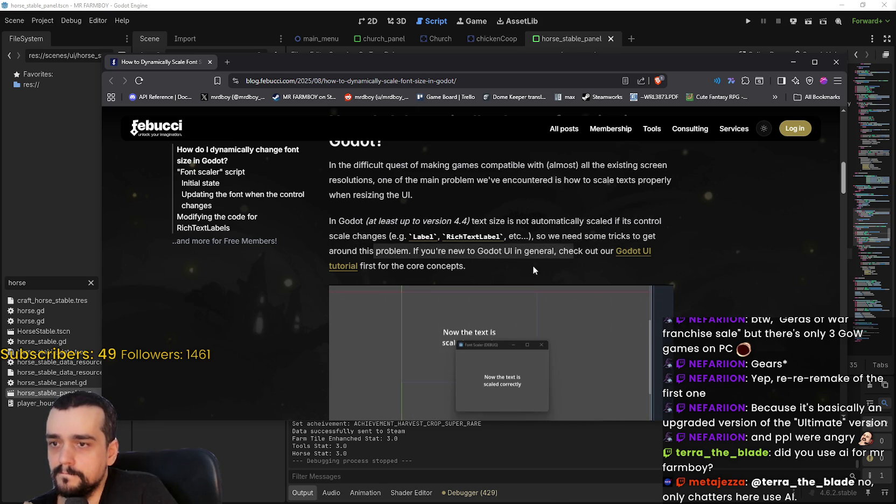
Step: Expand the note about not resizing windows, then collapse it again
scroll(532, 266, "down", 5)
scroll(481, 298, "down", 1)
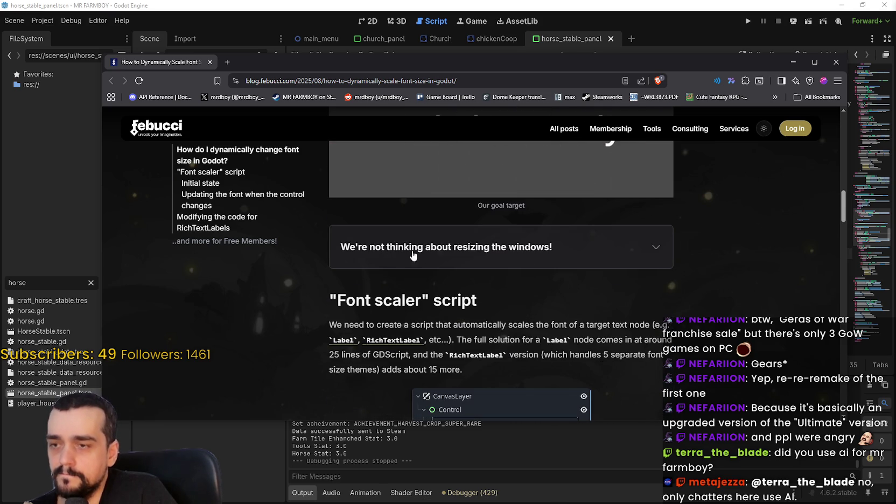
left_click(658, 247)
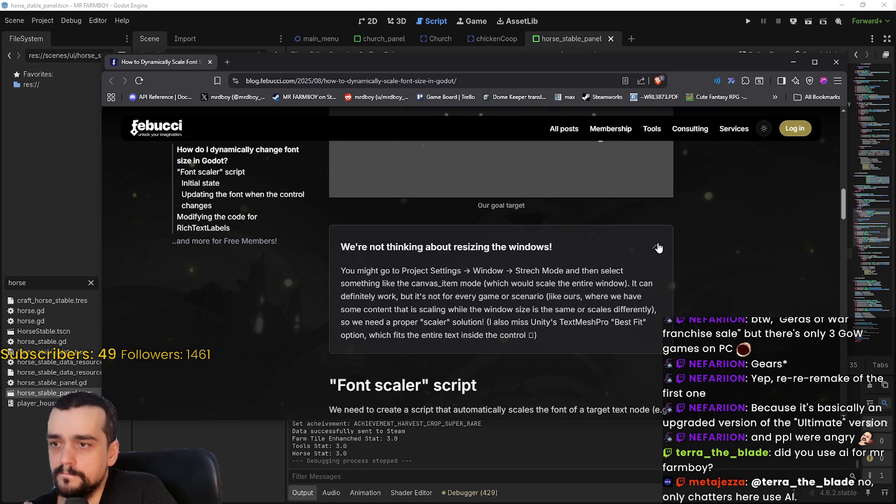
left_click(658, 247)
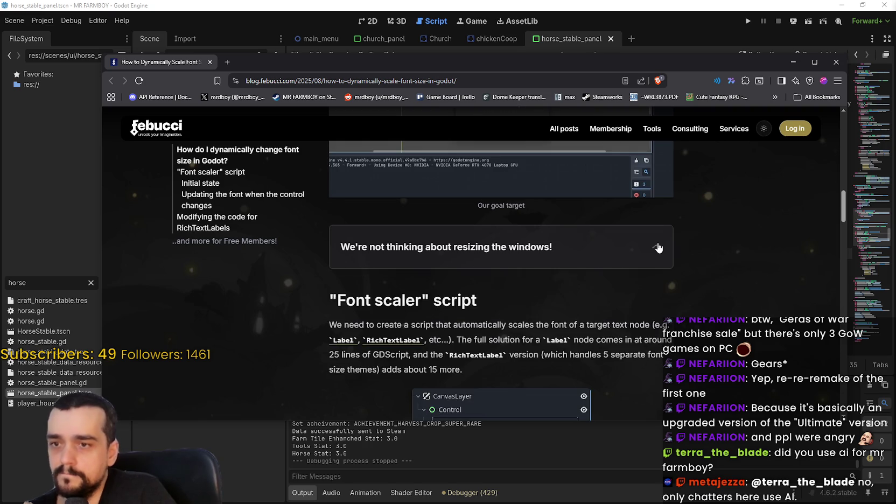
Step: Read further down the article and select the word add_theme_font_size_override
scroll(609, 277, "down", 3)
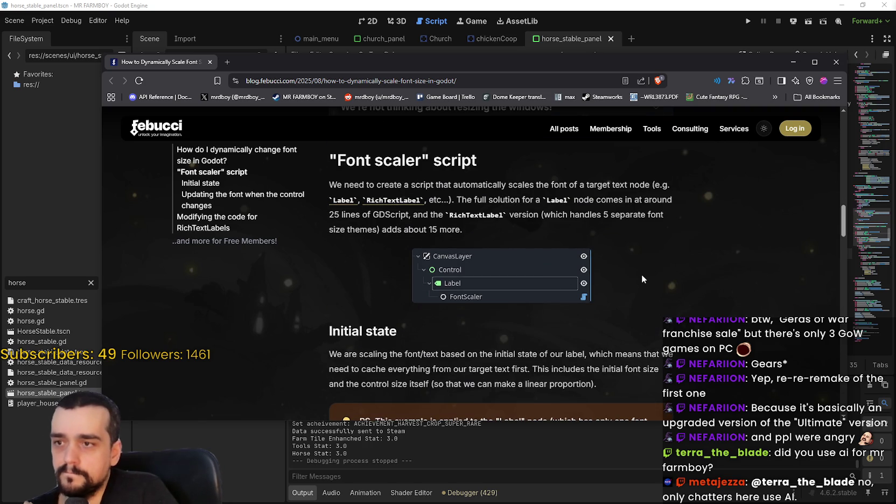
scroll(641, 274, "down", 4)
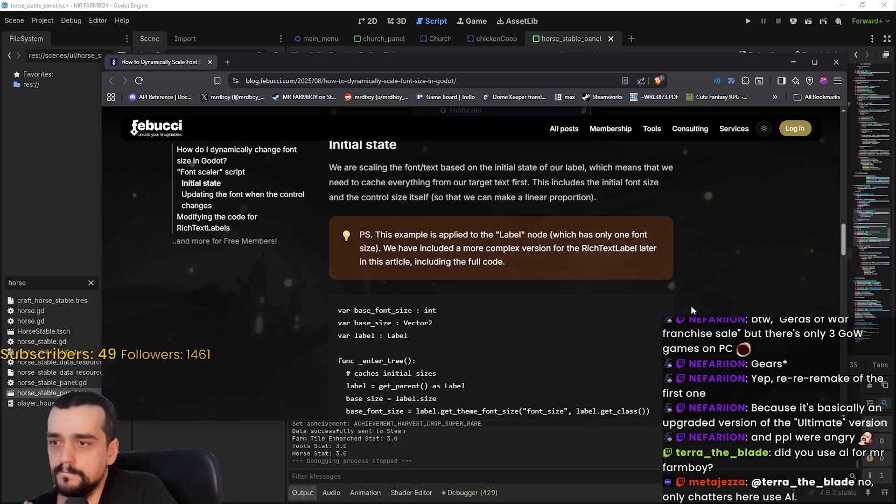
scroll(685, 297, "down", 1)
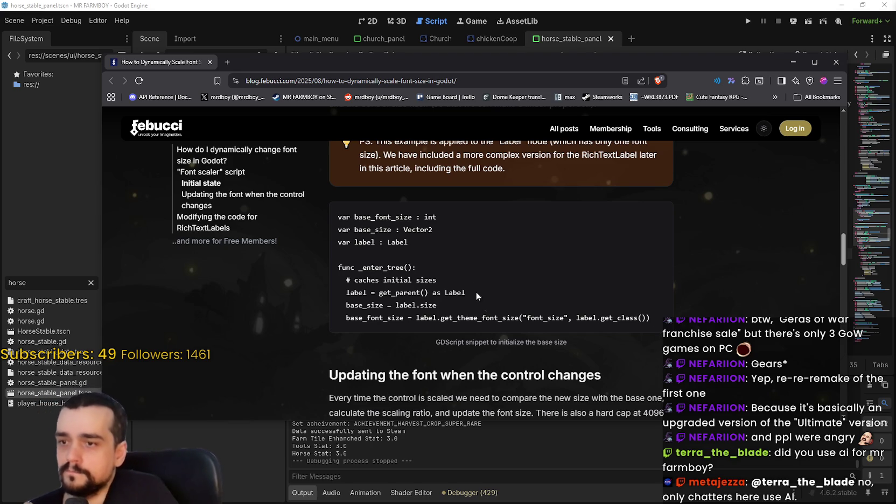
scroll(476, 285, "down", 2)
scroll(483, 305, "down", 2)
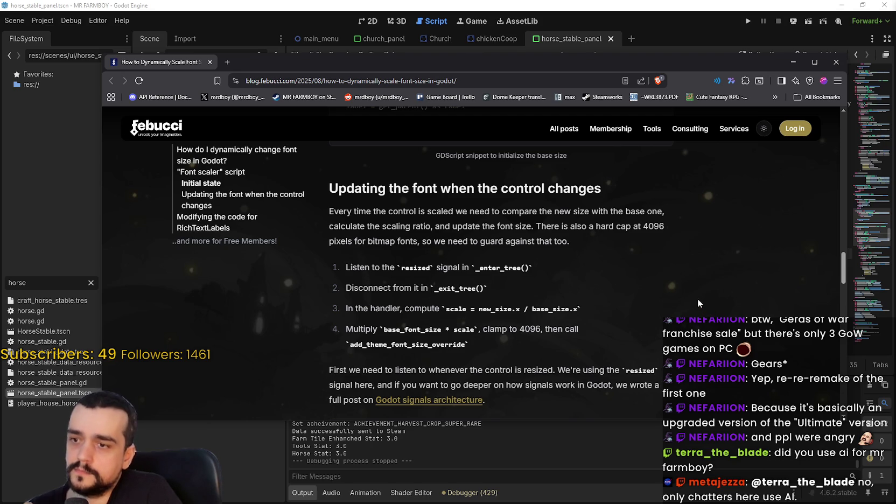
scroll(698, 299, "down", 2)
scroll(696, 301, "down", 8)
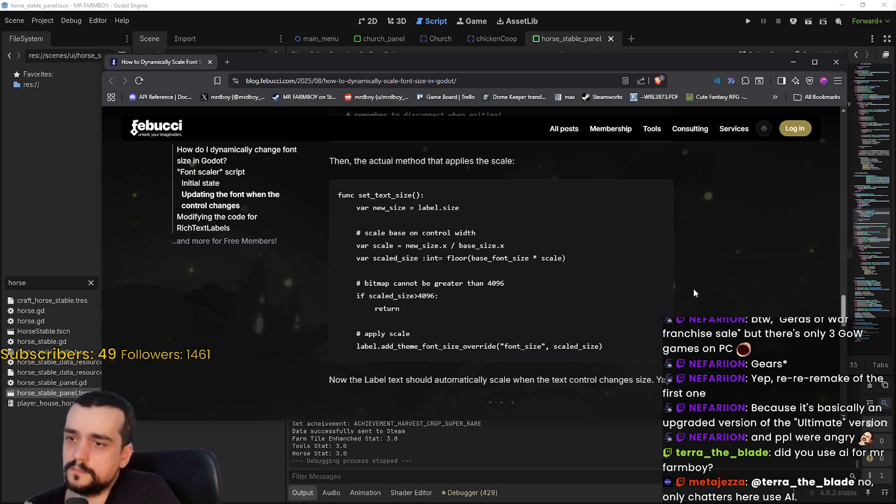
double_click(427, 348)
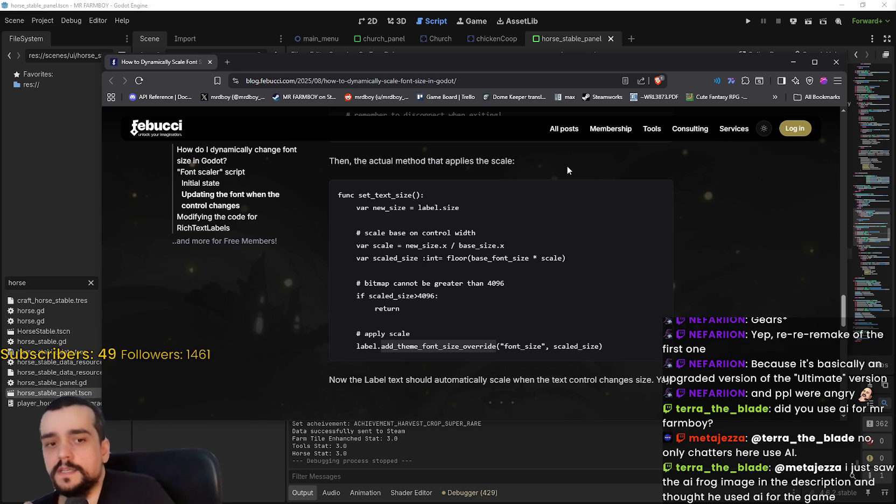
Step: Read down to the RichTextLabels section, then close the browser
scroll(570, 217, "down", 1)
scroll(570, 221, "down", 3)
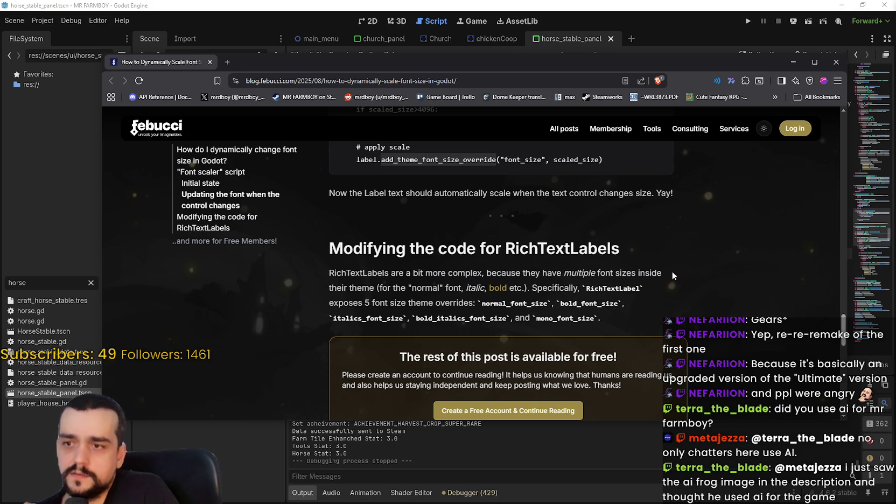
scroll(672, 274, "down", 2)
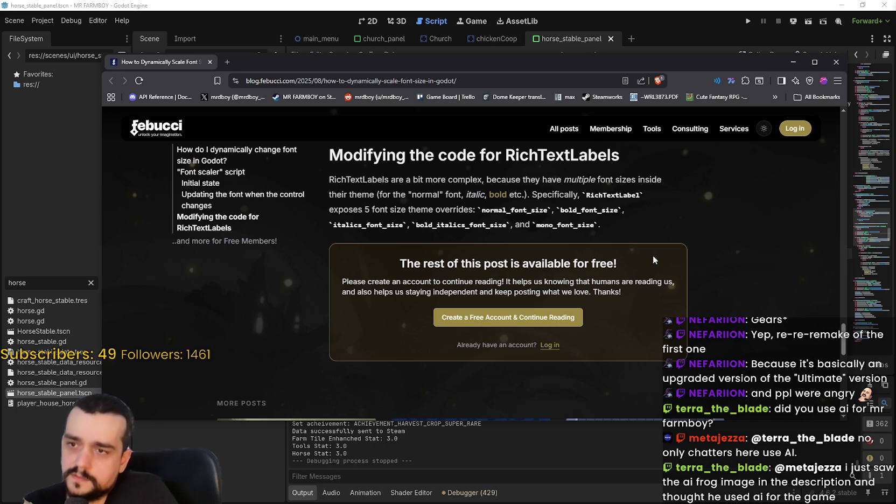
scroll(652, 256, "down", 3)
scroll(652, 255, "up", 6)
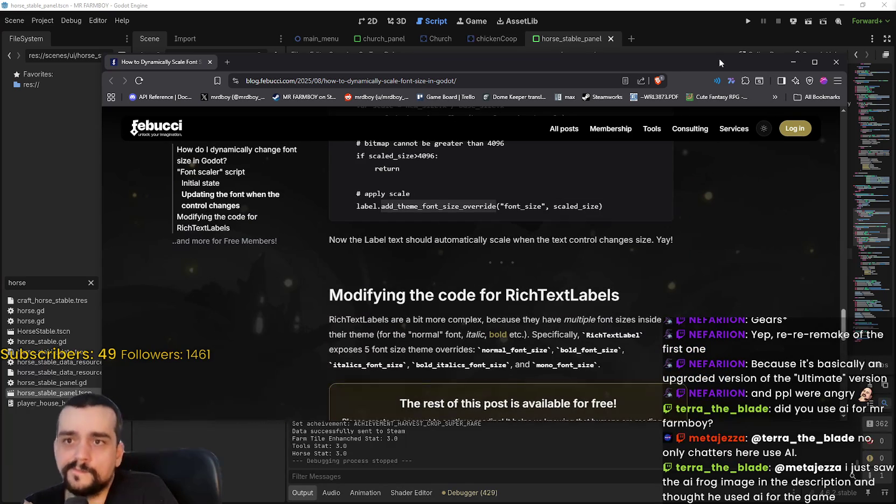
left_click(801, 62)
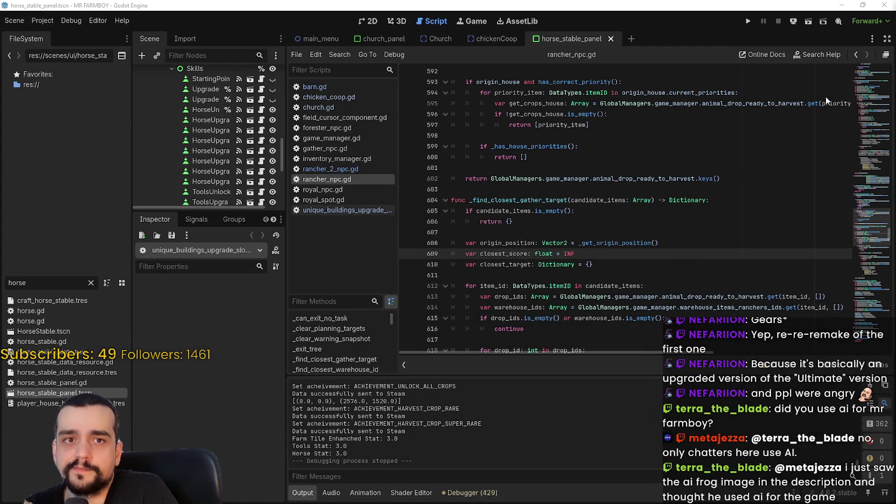
left_click(509, 221)
key("alt+Tab")
key("alt+Tab")
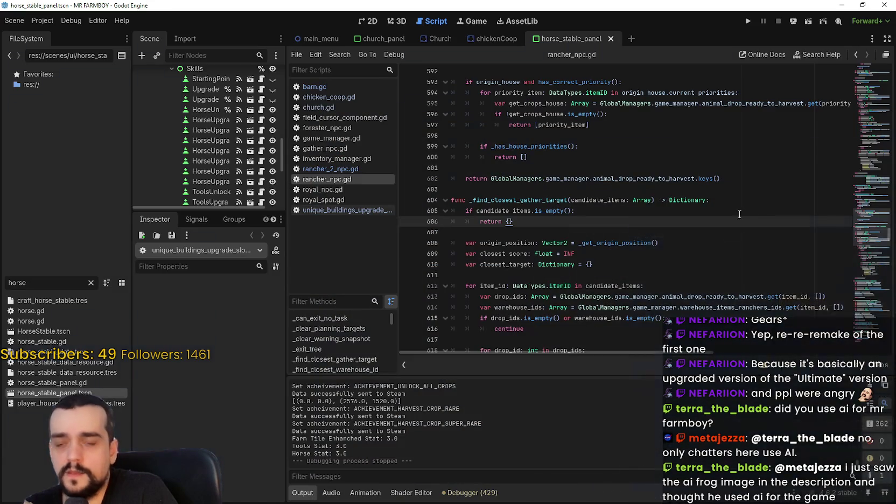
left_click(671, 167)
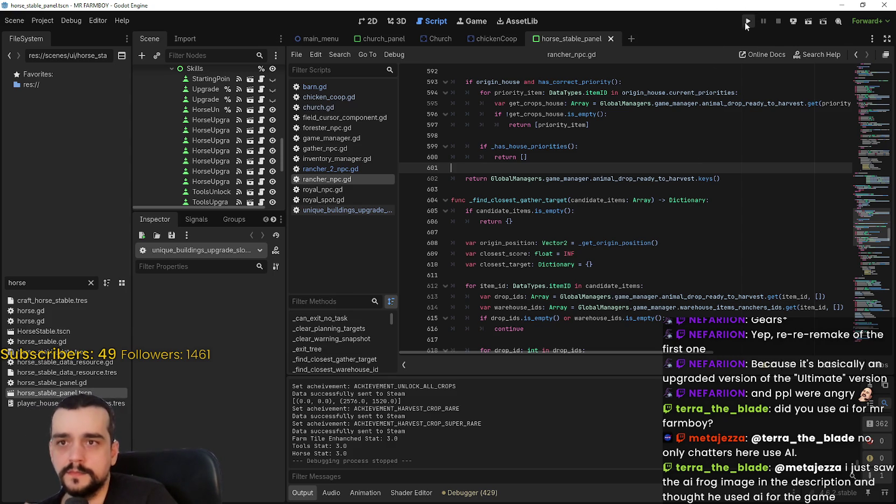
Step: Run the MR FARMBOY project, reposition its game window, and maximize it to full screen
left_click(750, 23)
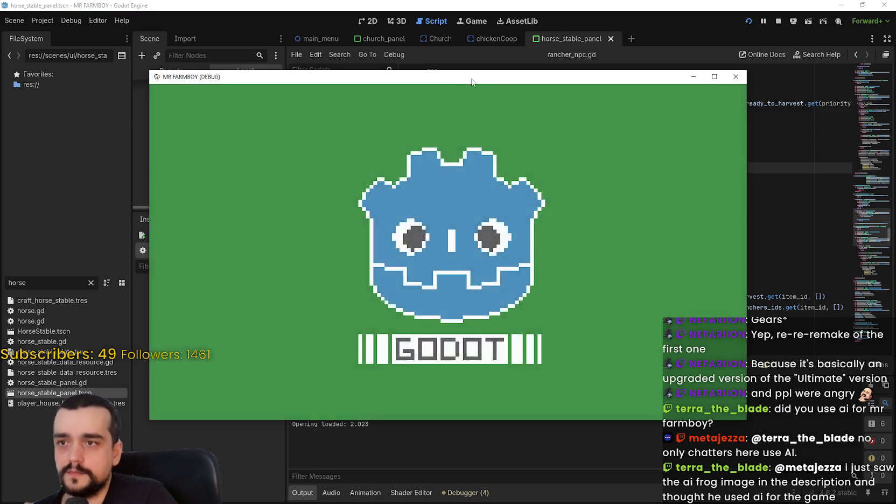
left_click_drag(471, 81, 535, 54)
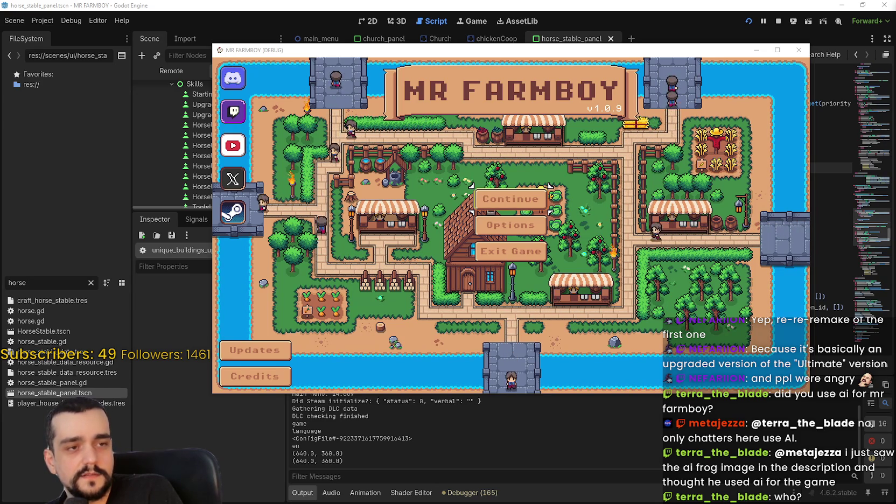
left_click(777, 50)
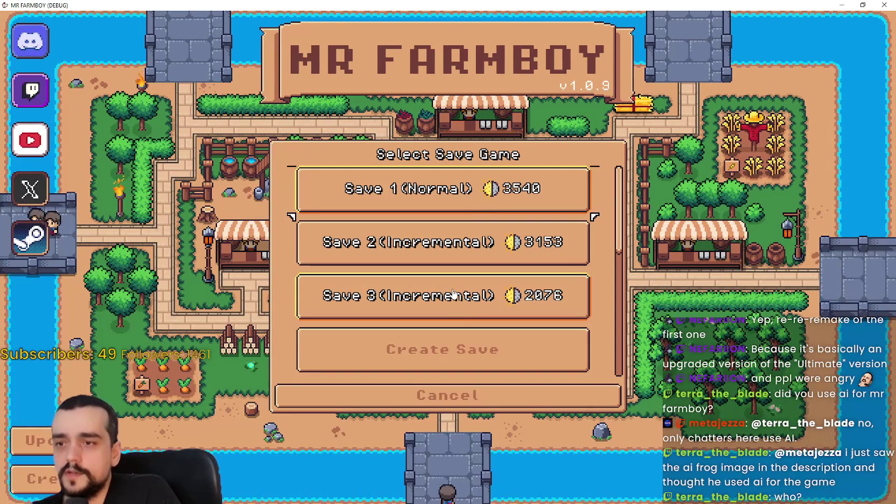
Step: Select the Save 1 (Normal) slot and load it
scroll(476, 299, "down", 3)
scroll(453, 289, "up", 3)
left_click(410, 188)
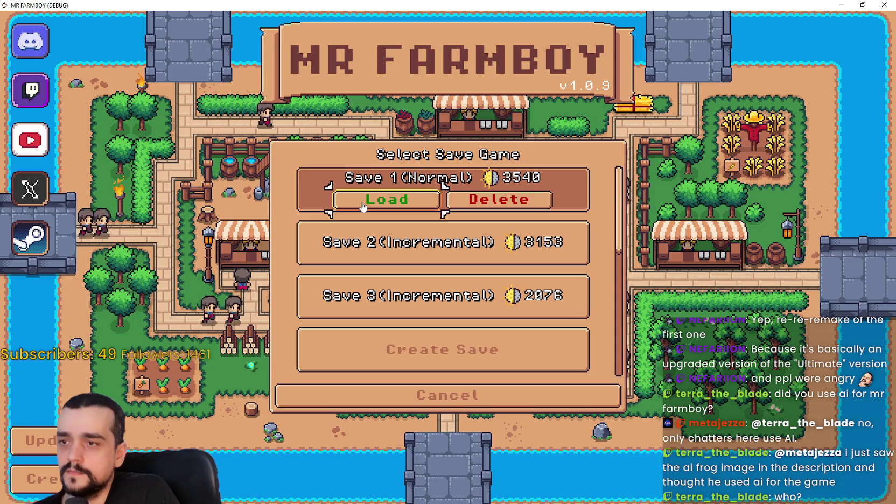
left_click(408, 200)
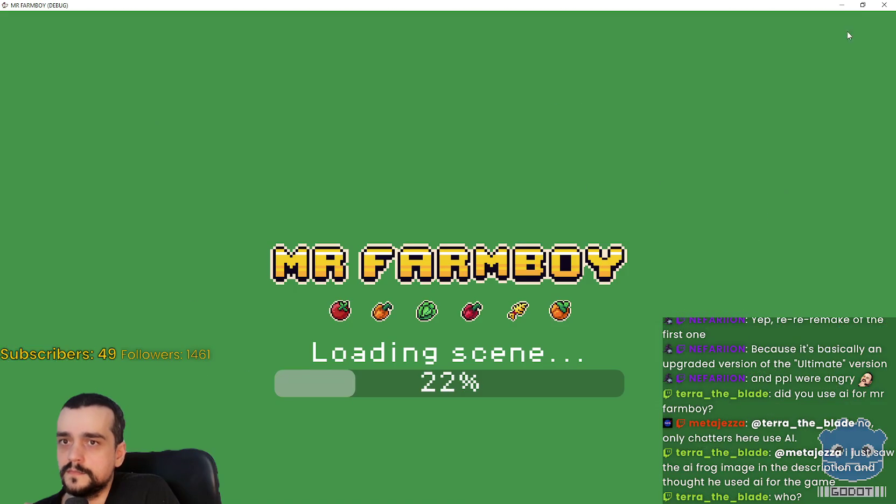
Step: Restore the game to a window, move it up-left, and walk the farmer toward the crops
left_click(857, 8)
left_click_drag(558, 46, 526, 38)
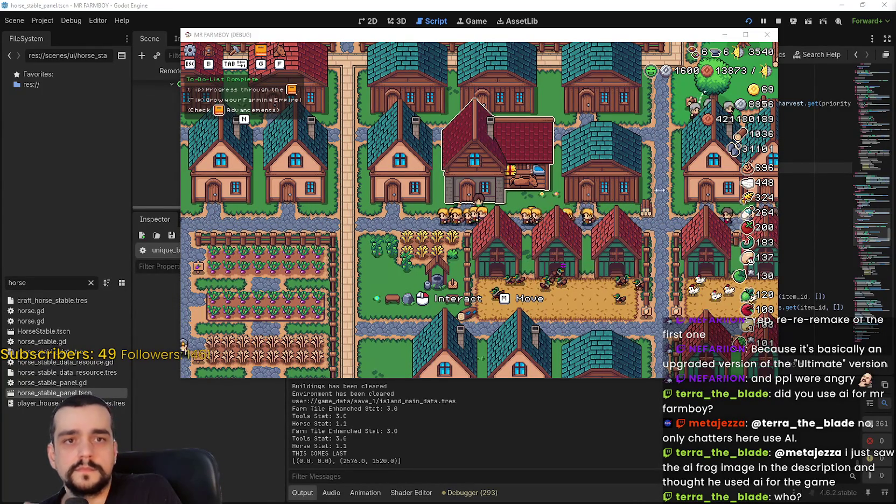
mouse_move(731, 50)
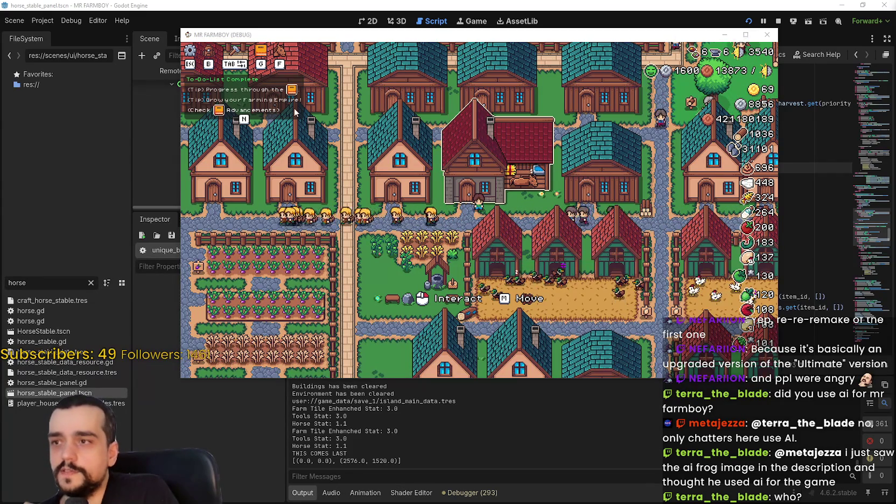
key("s")
key("a")
key("a")
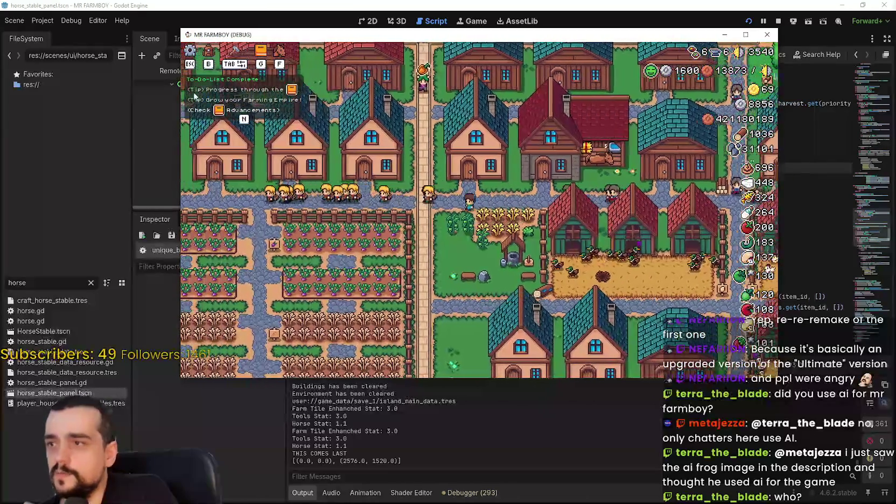
key("super+Up")
Step: Change the graphics mode to windowed, then borderless window, in Options, and resume the game
key("Escape")
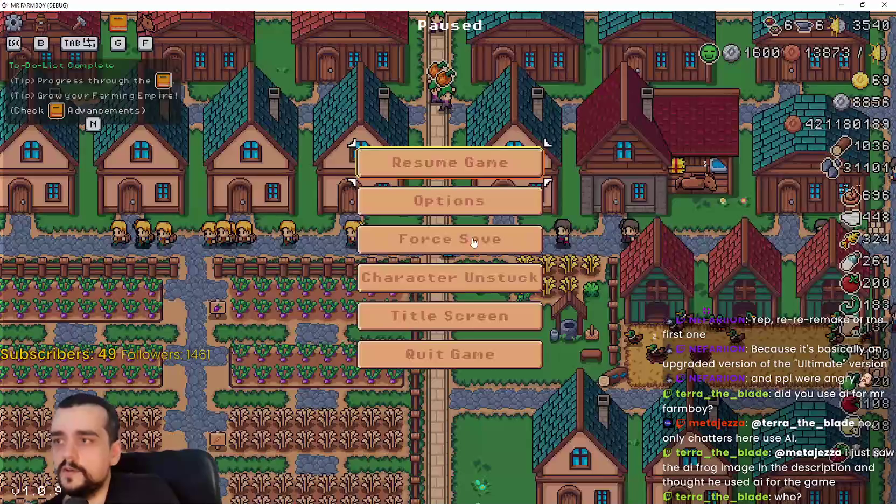
left_click(447, 200)
left_click(291, 184)
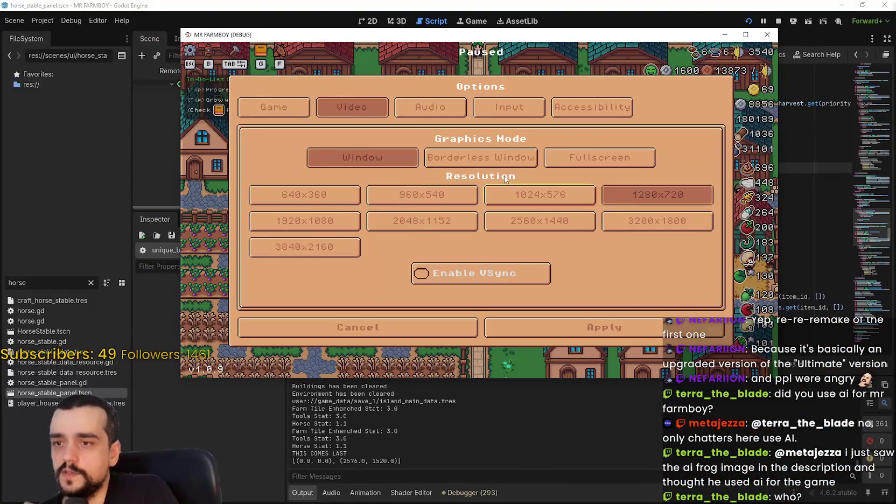
left_click(532, 157)
left_click(618, 422)
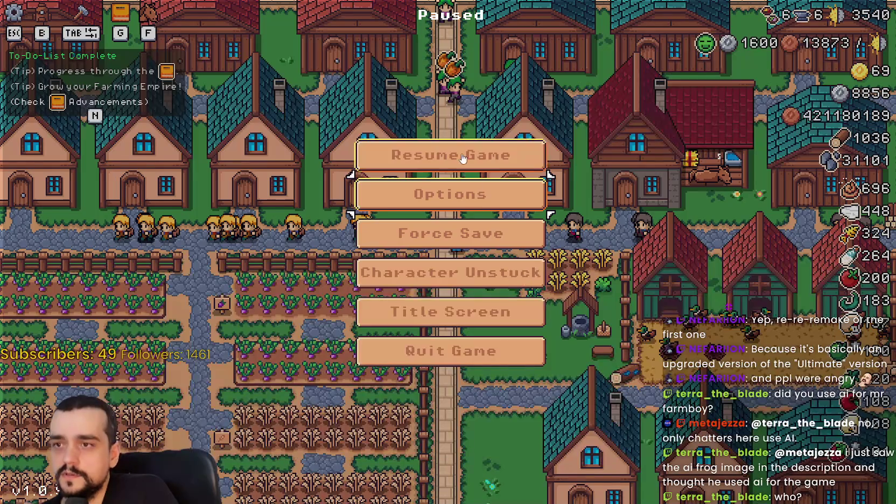
left_click(484, 156)
Step: Walk the farmer north, then enable VSync in the video options and resume
key("a")
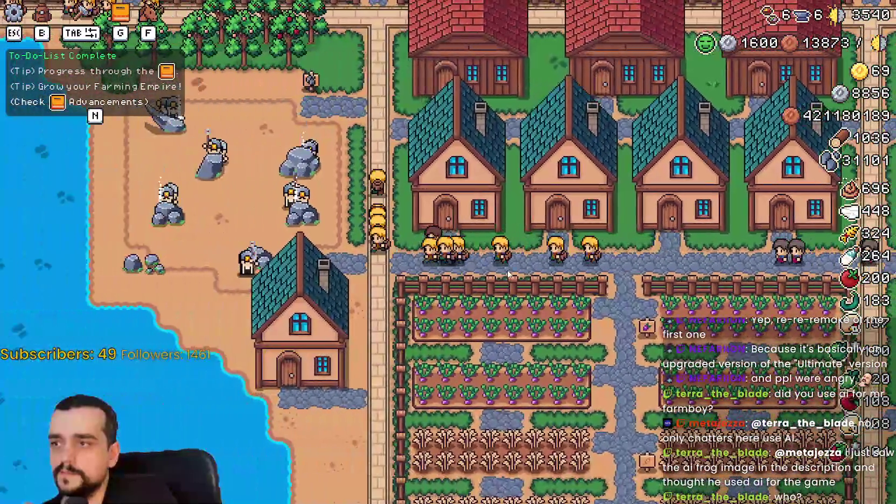
key("w")
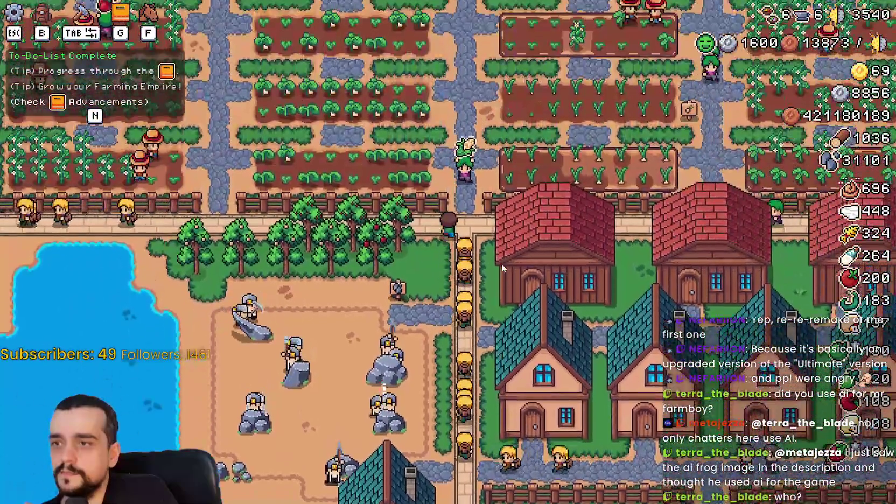
key("w")
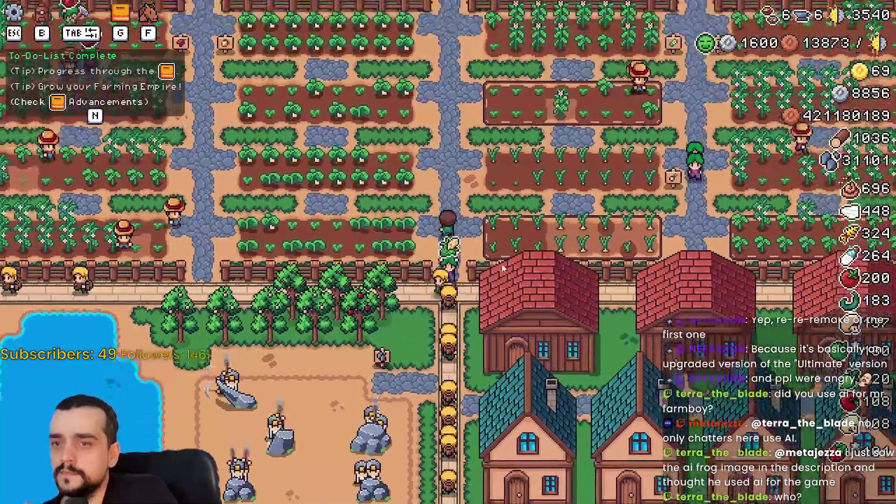
key("Escape")
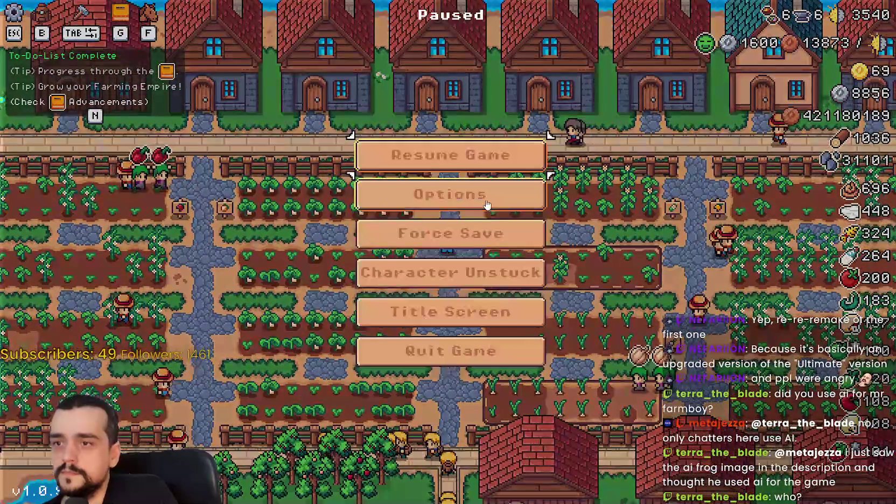
left_click(474, 195)
left_click(454, 347)
left_click(593, 434)
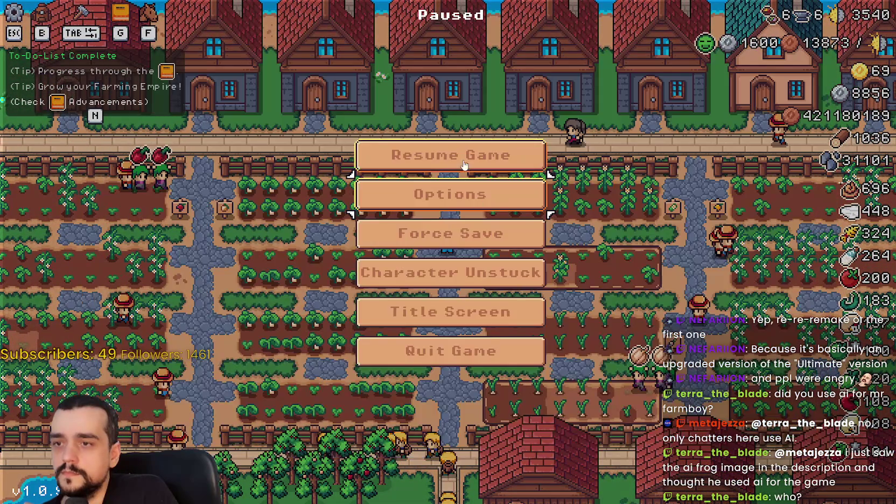
key("Escape")
Step: Recheck the options screen, pause the game again, and switch back to the Godot editor
key("s")
key("Escape")
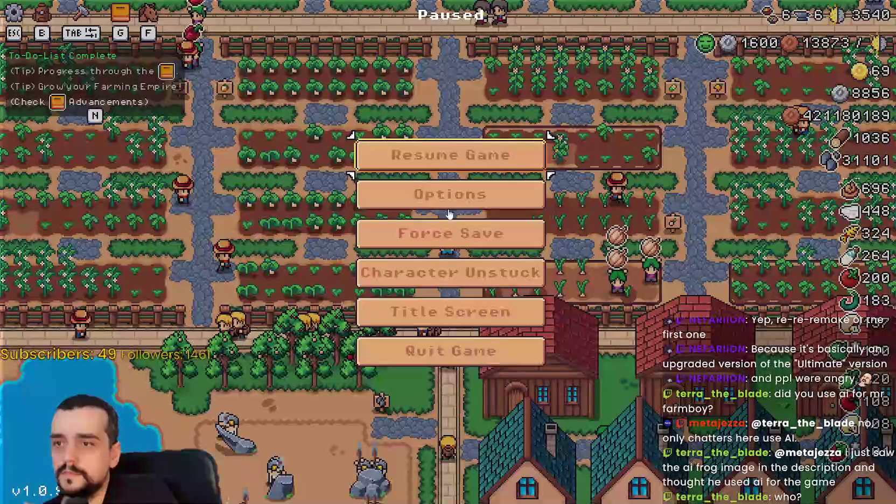
left_click(450, 194)
left_click(570, 428)
left_click(429, 156)
key("s")
key("Escape")
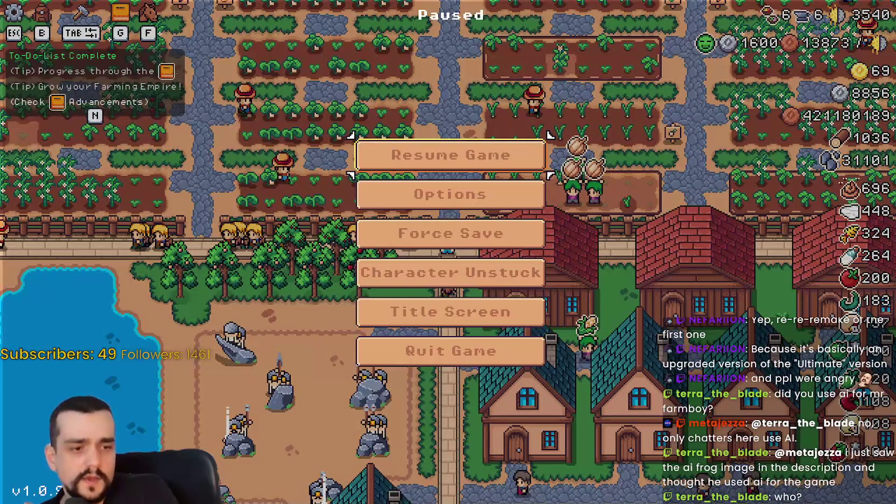
key("alt+Tab")
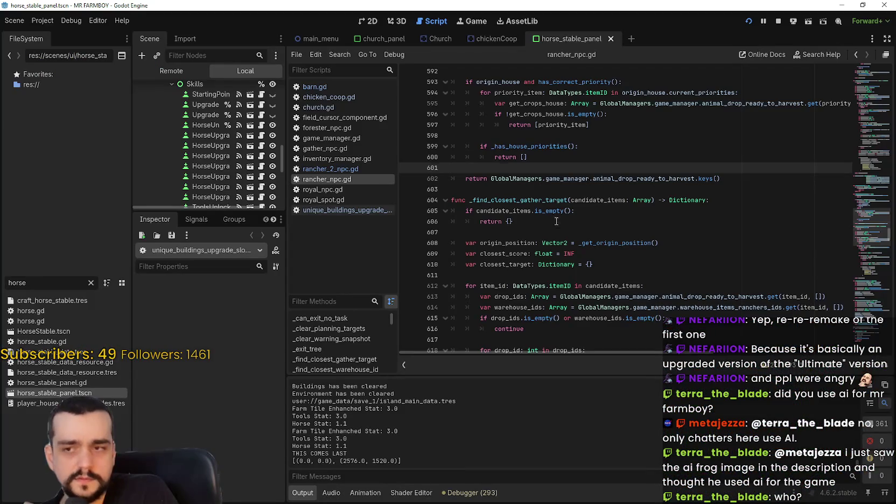
Step: Clear the FileSystem filter so the full project folder tree is listed again
left_click(557, 231)
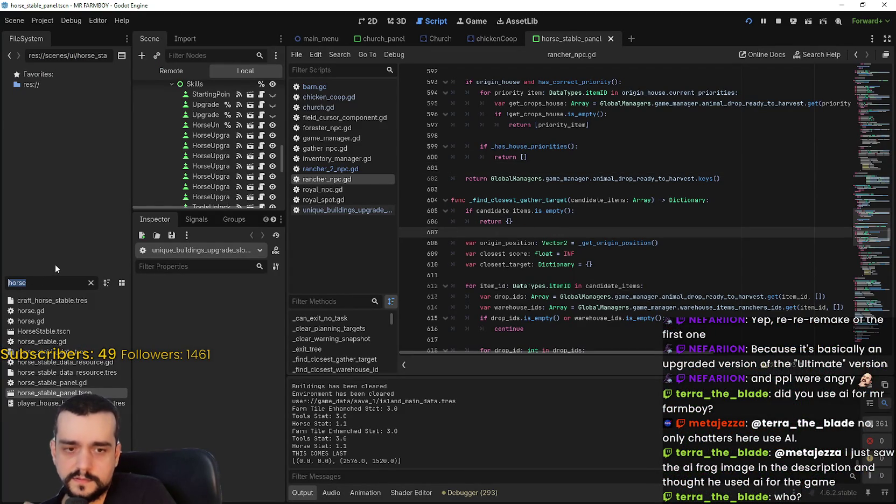
type("sync")
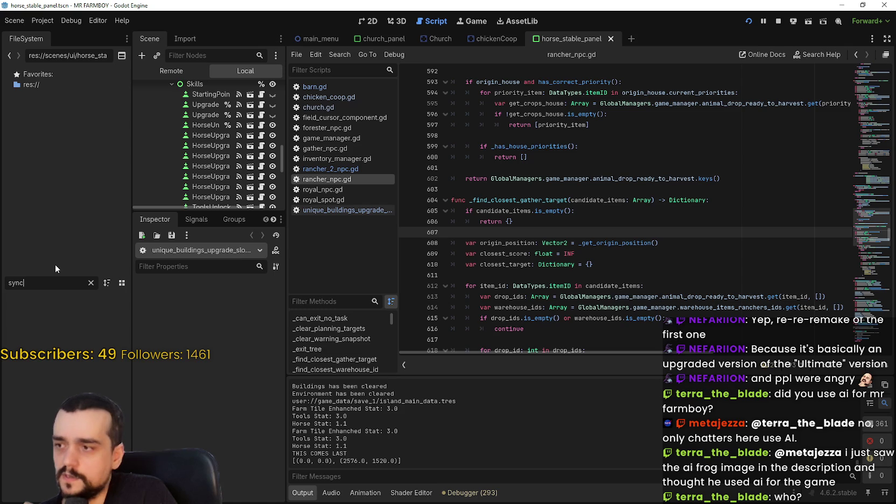
key("BackSpace")
key("BackSpace")
key("BackSpace")
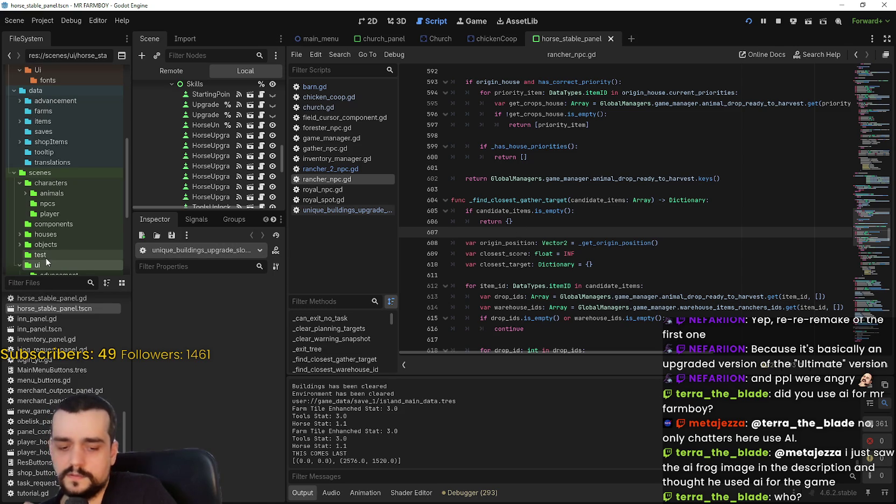
Step: Filter files by 'opti', open options_menu.tscn, and scroll its scene tree to the VSync node
type("opti")
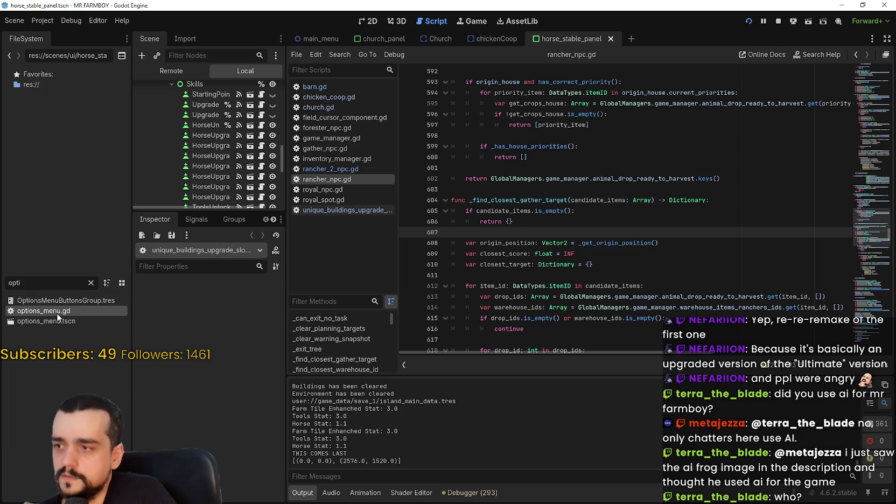
double_click(58, 321)
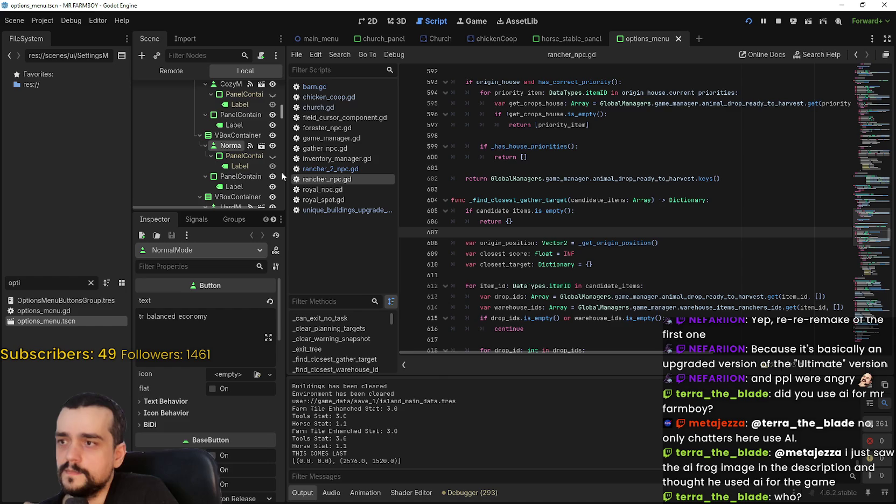
left_click_drag(284, 171, 404, 161)
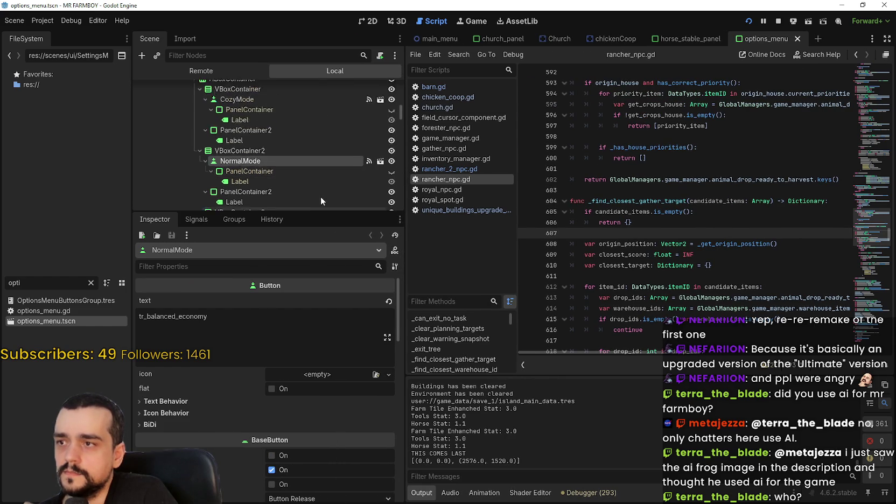
scroll(306, 145, "down", 2)
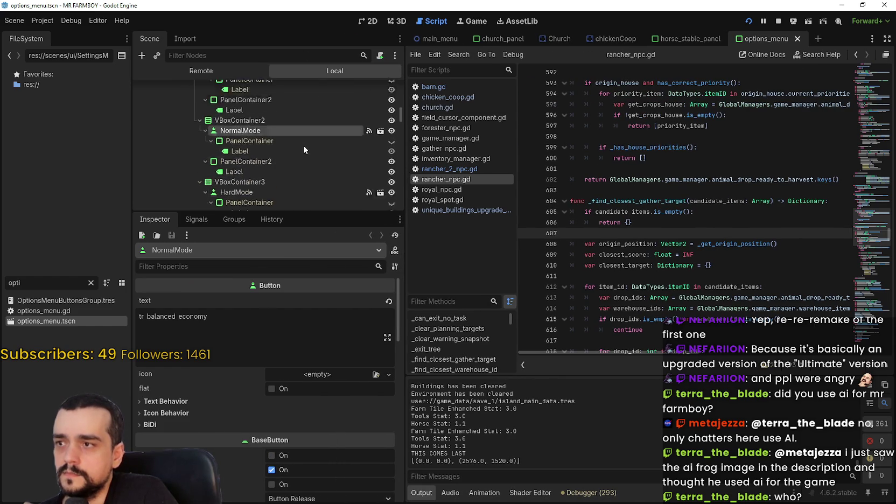
scroll(303, 144, "down", 3)
scroll(274, 168, "down", 4)
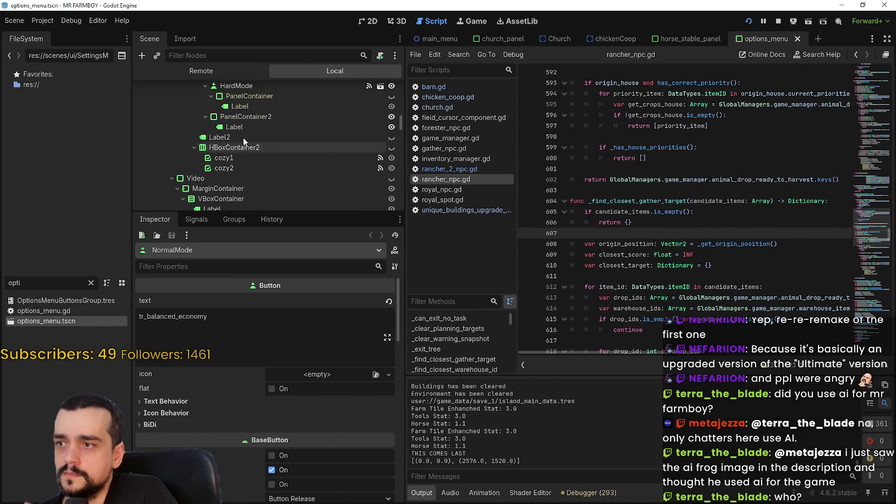
scroll(291, 164, "down", 5)
scroll(286, 151, "down", 3)
scroll(285, 156, "down", 5)
Step: Select the VSync node, show its signal connections, and jump to the _on_v_sync_pressed handler
left_click(294, 172)
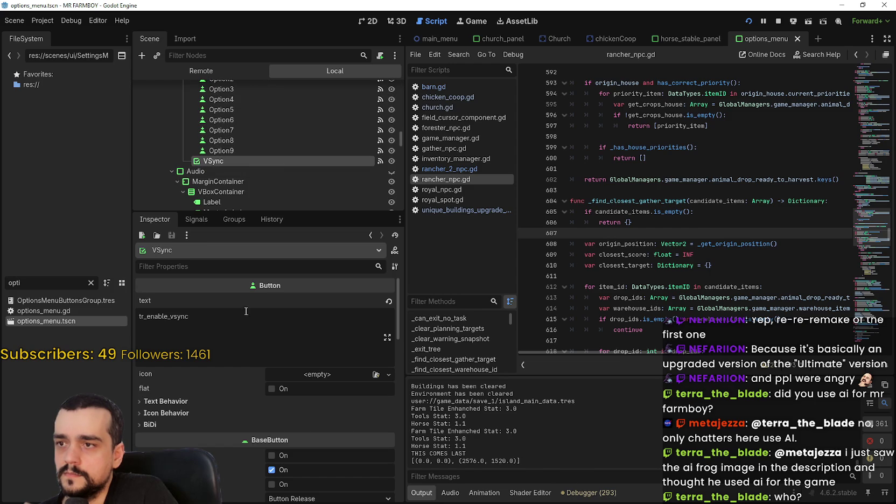
left_click(206, 218)
double_click(243, 295)
scroll(727, 223, "up", 3)
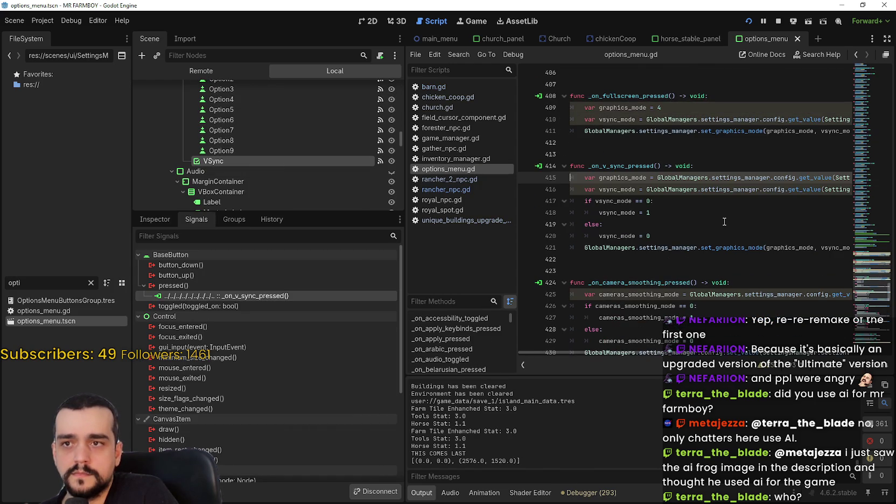
left_click(663, 233)
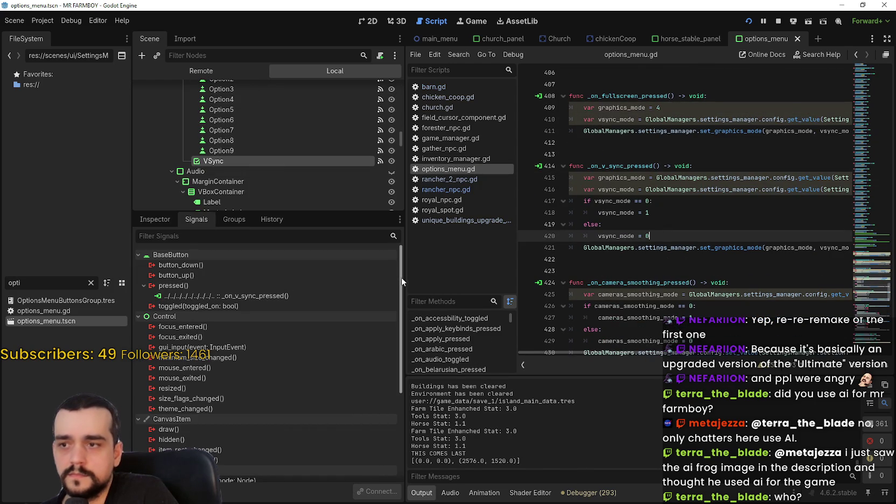
left_click_drag(404, 276, 332, 275)
Step: Start connecting VSync's toggled(toggled_on: bool) signal to a new method
left_click(259, 297)
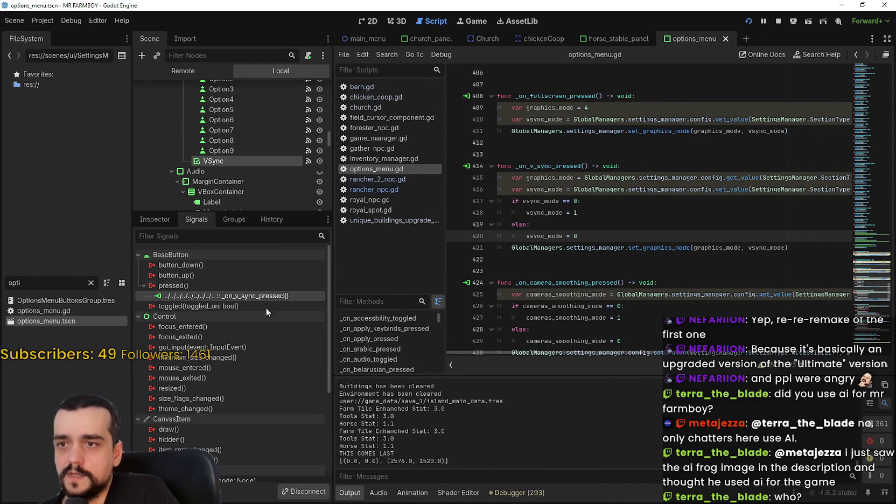
left_click(212, 306)
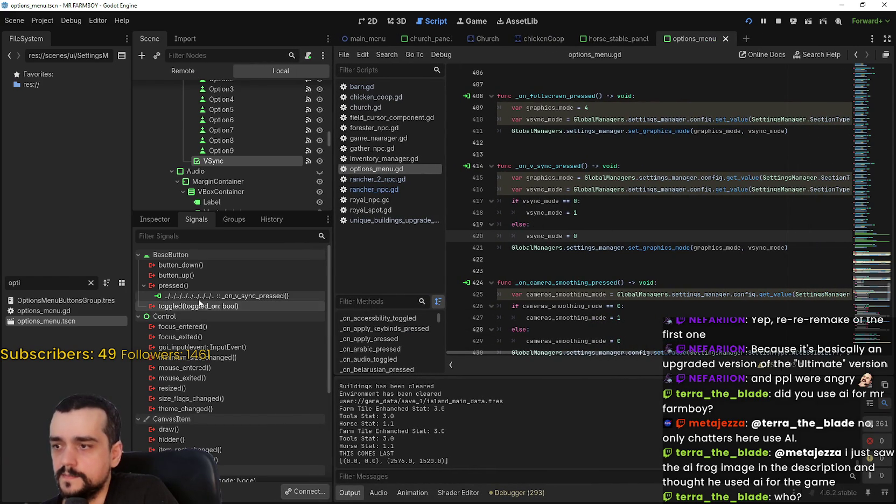
double_click(196, 306)
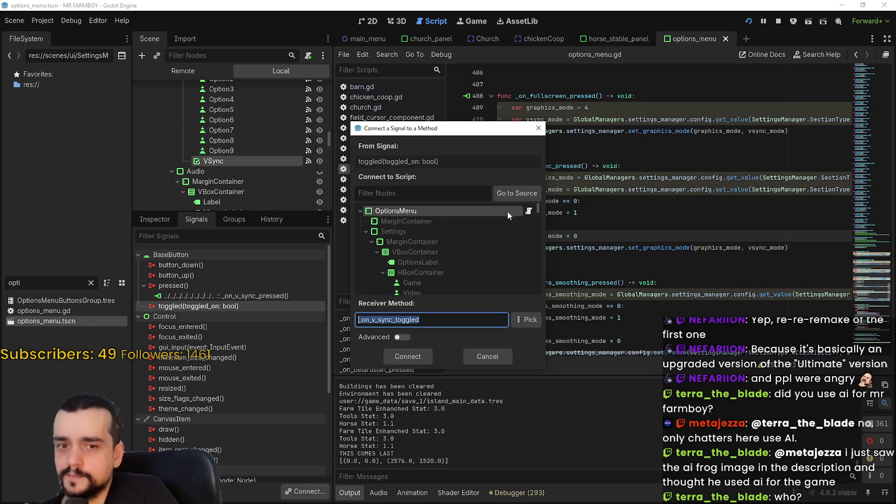
Step: Connect toggled to _on_v_sync_toggled and delete the generated stub function
left_click(401, 357)
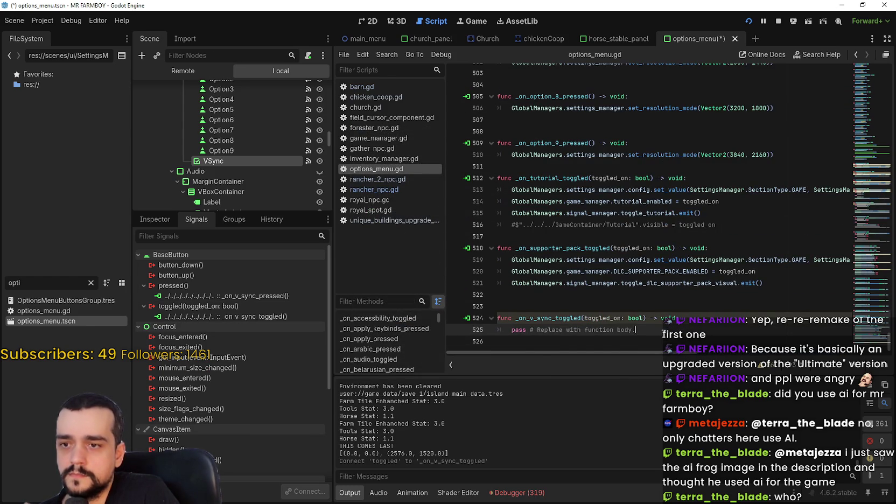
left_click_drag(674, 332, 525, 330)
key("BackSpace")
key("BackSpace")
key("BackSpace")
key("shift+Home")
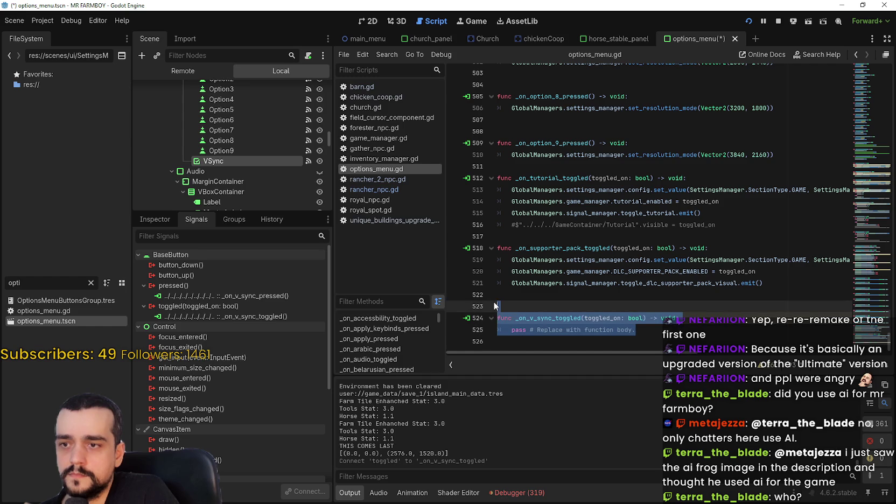
key("BackSpace")
key("BackSpace")
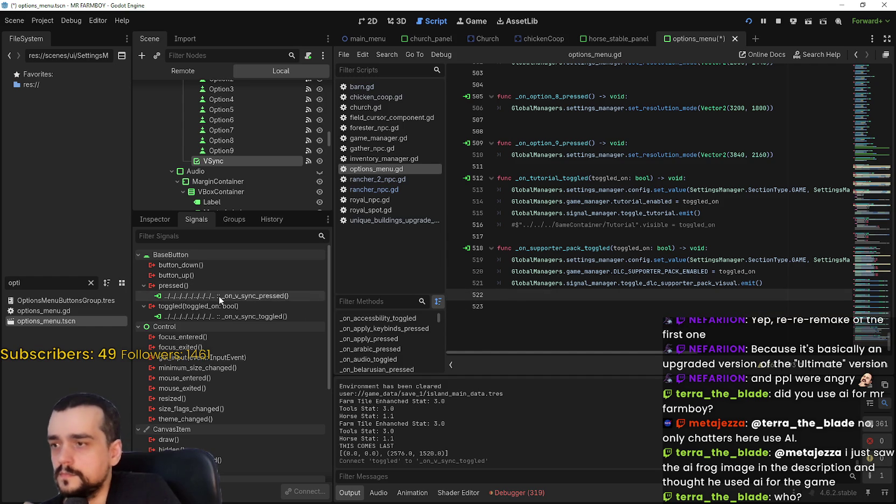
Step: Replace the _on_v_sync_pressed header with the pasted _on_v_sync_toggled header and drop the pass line
double_click(219, 295)
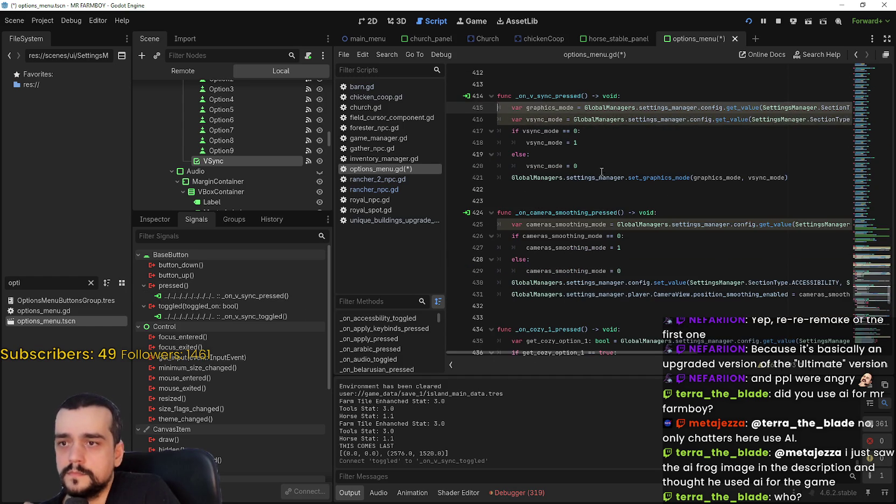
scroll(603, 171, "up", 2)
left_click_drag(643, 171, 496, 167)
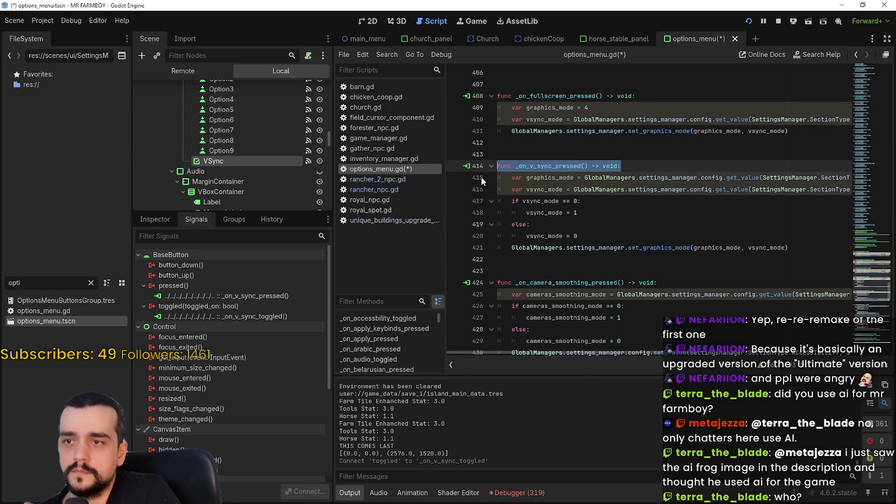
type("func _on_v_sync_toggled(toggled_on: bool) -> void: \tpass # Replace with function body.")
left_click(566, 163)
key("BackSpace")
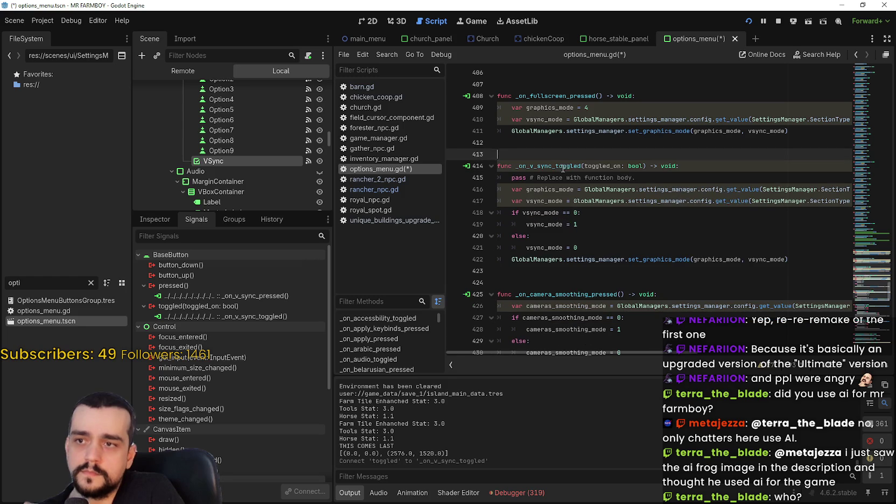
mouse_move(633, 177)
left_mouse_down()
mouse_move(547, 178)
mouse_move(641, 177)
mouse_move(485, 178)
left_mouse_up()
key("BackSpace")
key("BackSpace")
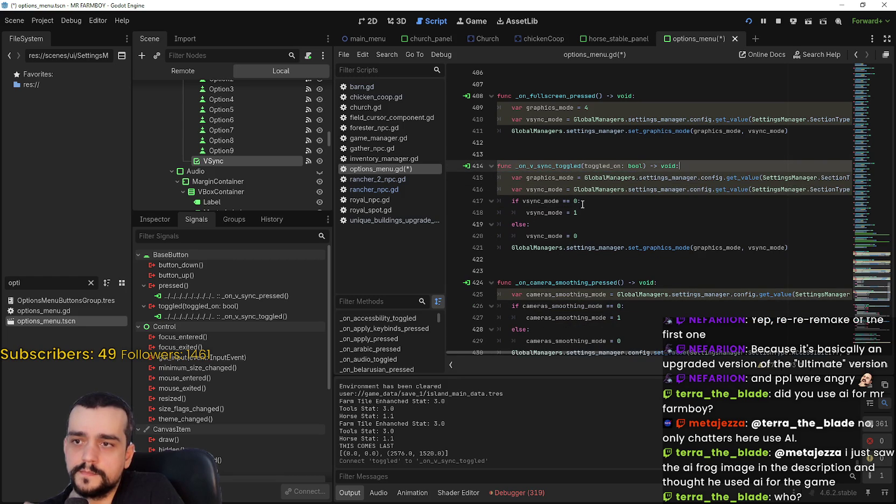
Step: Widen the script panels and review the handler's VSYNC lookup and vsync_mode check lines
double_click(609, 167)
left_click(603, 217)
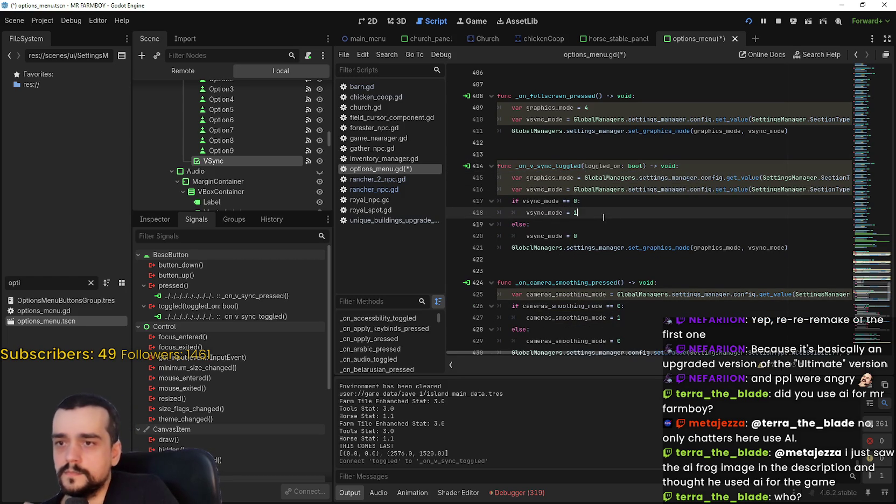
left_click_drag(333, 266, 311, 266)
left_click_drag(770, 177, 871, 183)
left_click(788, 191)
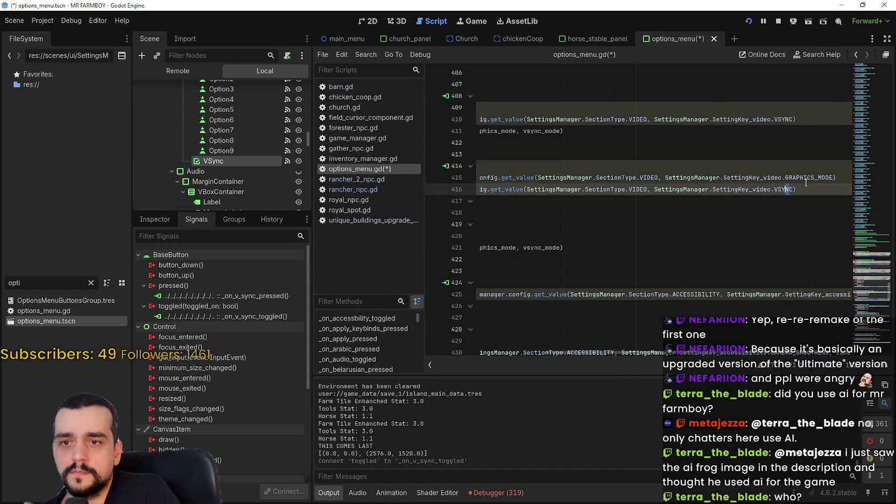
left_click(641, 212)
left_click(545, 206)
double_click(529, 200)
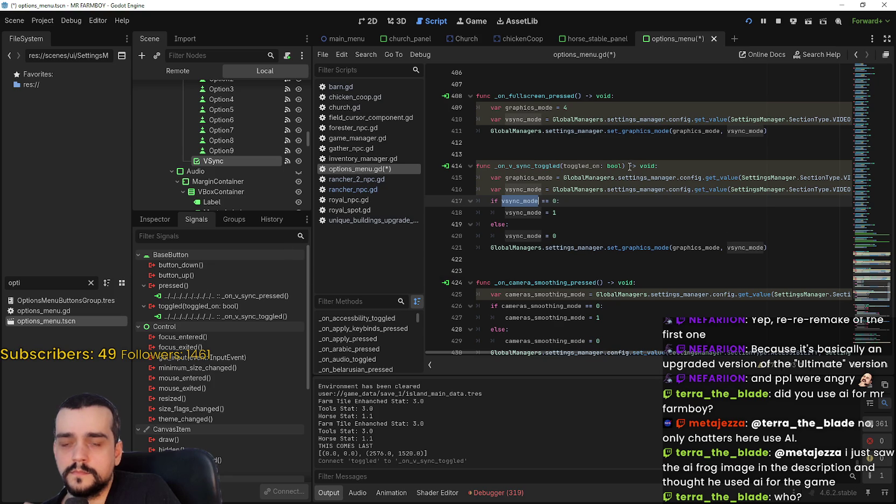
left_click(606, 213)
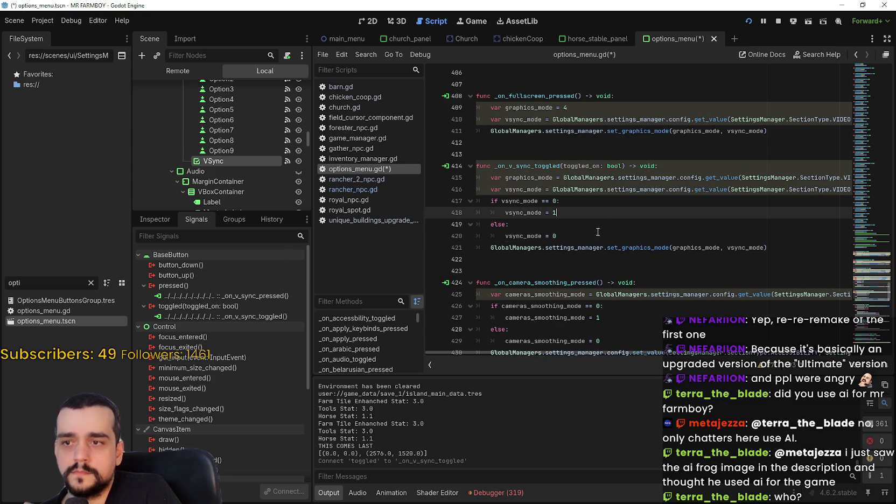
left_click(596, 235)
left_click_drag(790, 189, 868, 187)
left_click(799, 180)
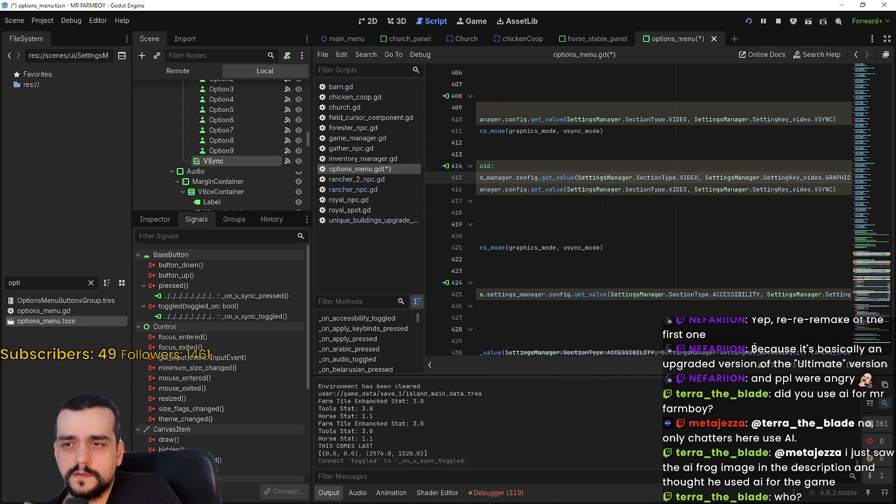
Step: Step through the toggled handler and place the caret at line 417 before the vsync_mode == 0 check
left_click_drag(566, 353, 471, 354)
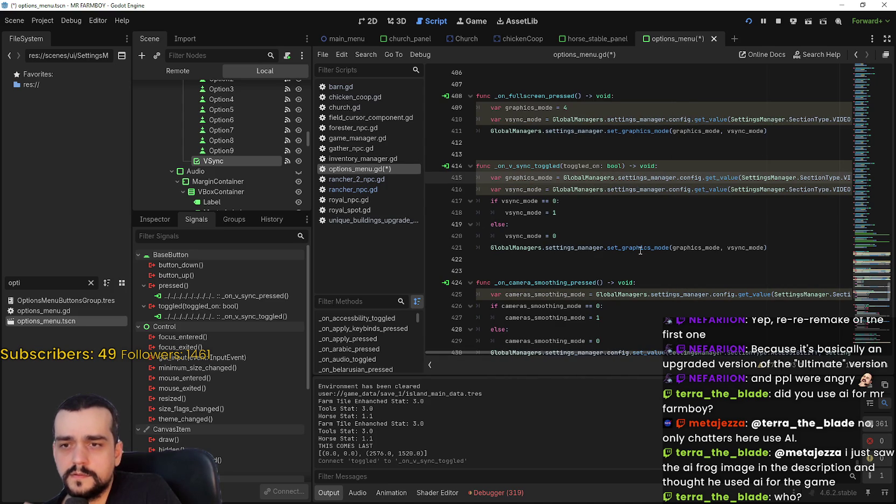
left_click(544, 224)
key("Down")
key("Down")
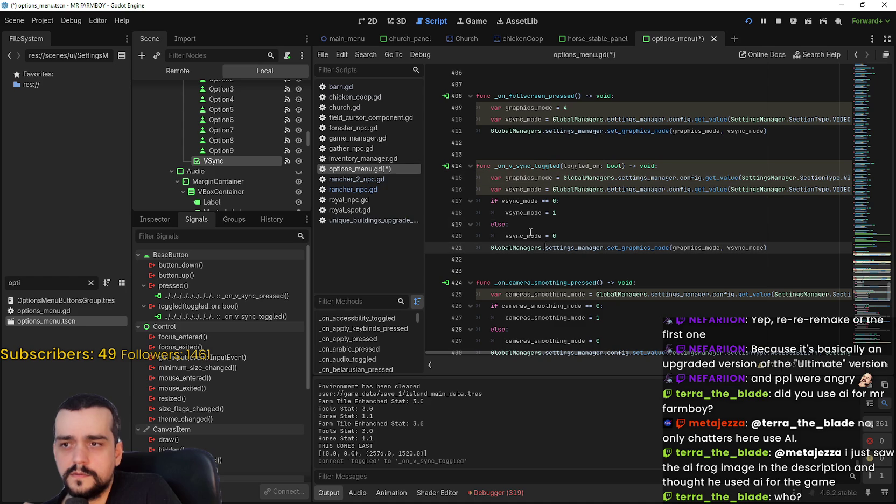
mouse_move(530, 238)
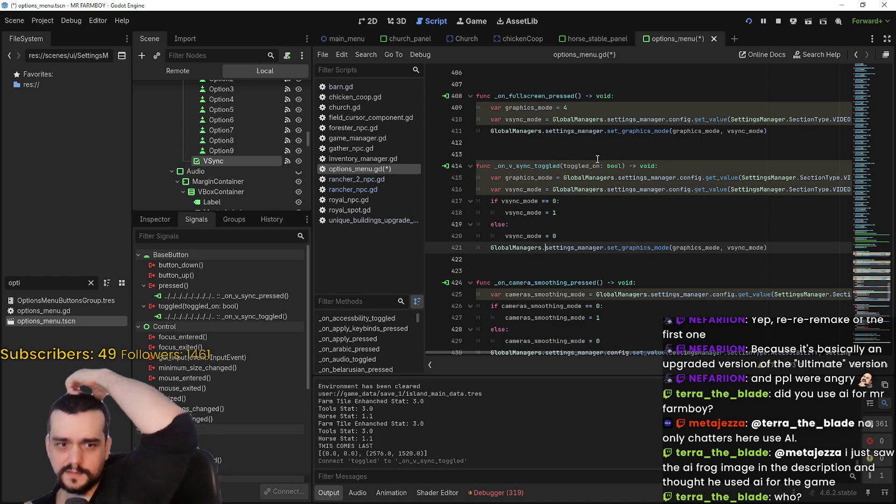
left_click(574, 227)
left_click(596, 202)
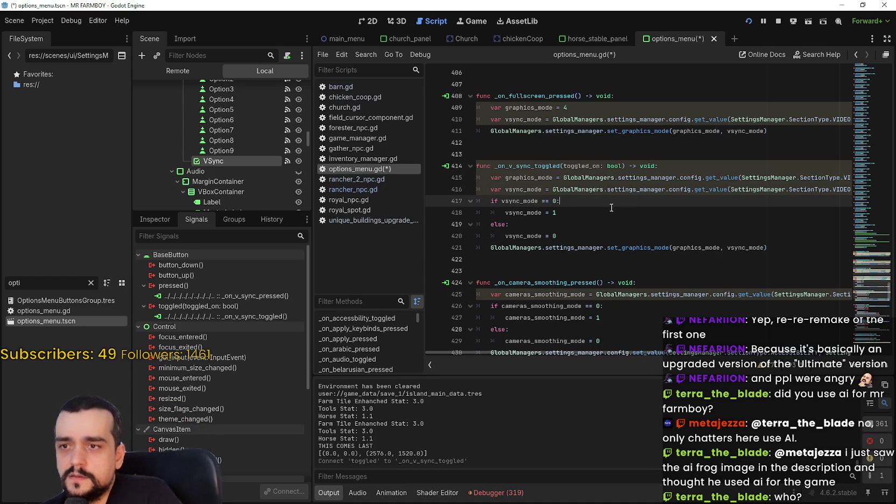
left_click(709, 169)
left_click(632, 247)
left_click(631, 212)
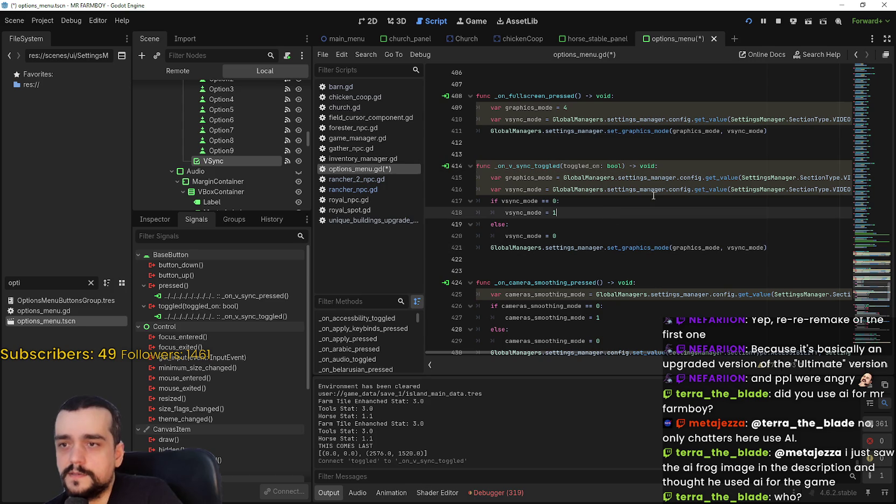
left_click_drag(716, 189, 873, 191)
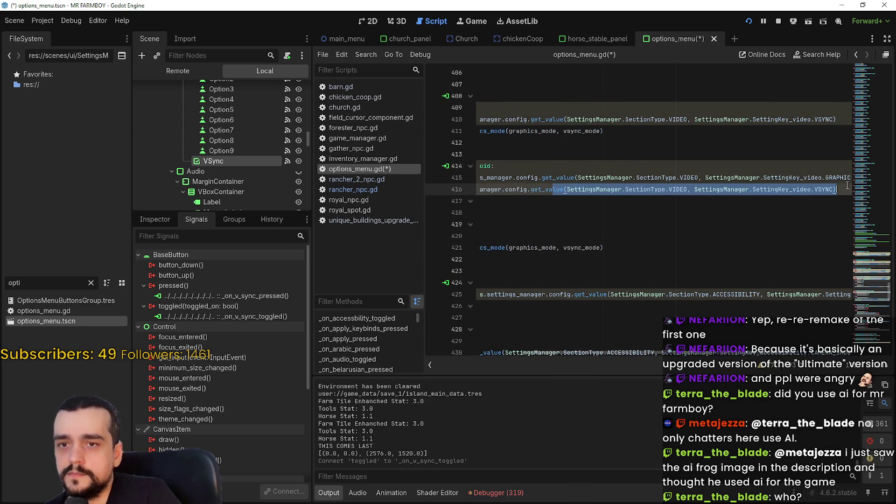
left_click(453, 201)
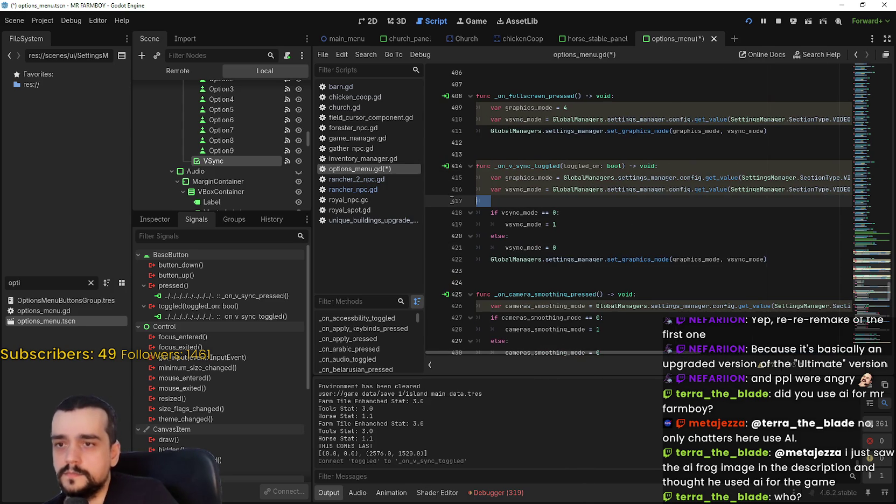
Step: Add an 'if toggled_on:' check with vsync_mode = 1 as its body
mouse_move(643, 353)
left_mouse_down()
mouse_move(825, 353)
mouse_move(409, 327)
mouse_move(802, 350)
mouse_move(481, 329)
left_mouse_up()
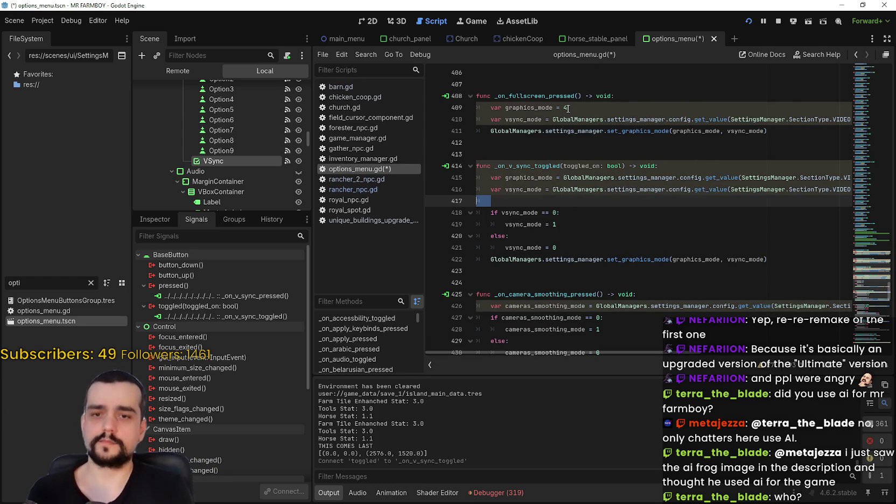
key("BackSpace")
type("if tog")
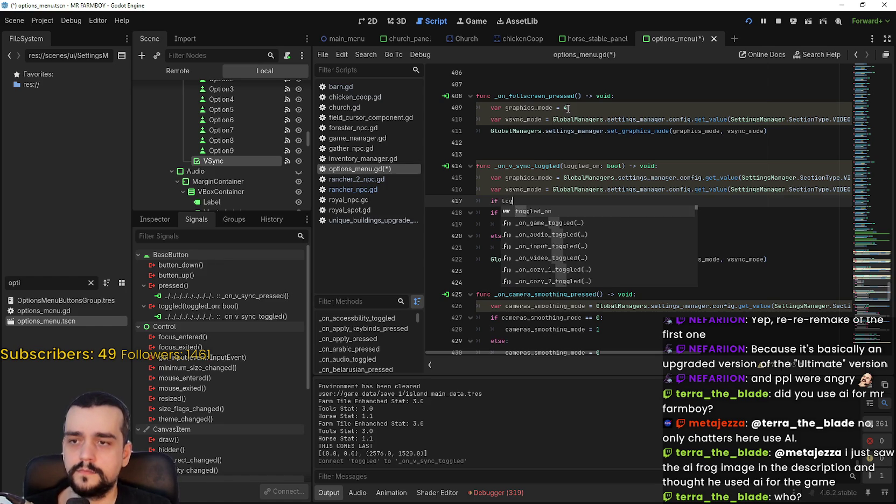
key("Return")
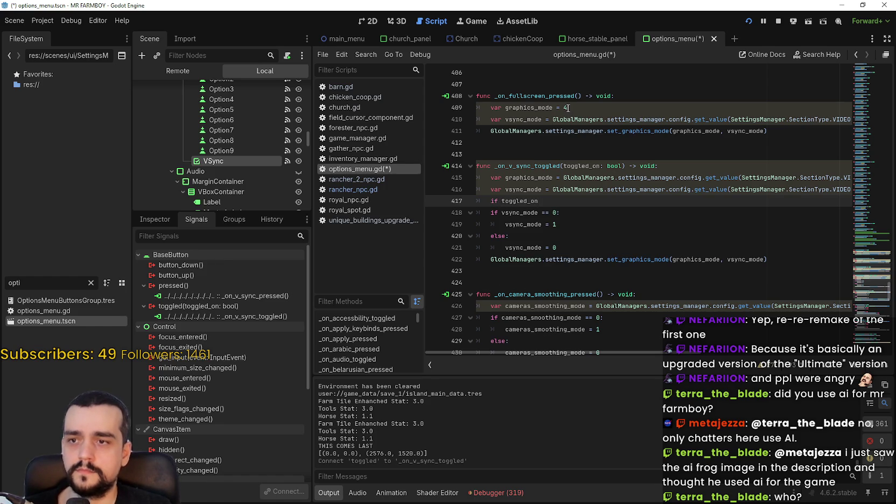
key("BackSpace")
key("BackSpace")
type(":")
key("Return")
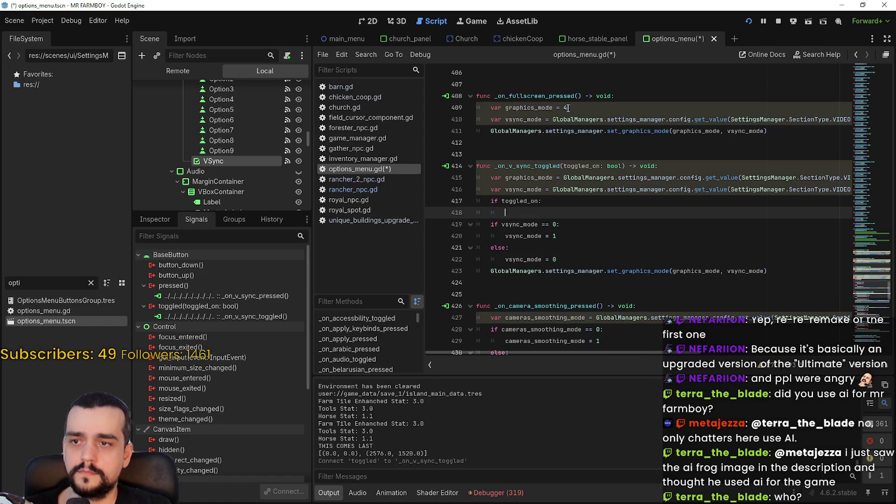
Step: Delete the old vsync_mode == 0 check, add 'else:' before vsync_mode = 0, and save options_menu.gd
double_click(522, 235)
left_click(568, 237)
left_click(550, 217)
left_click_drag(509, 248, 456, 222)
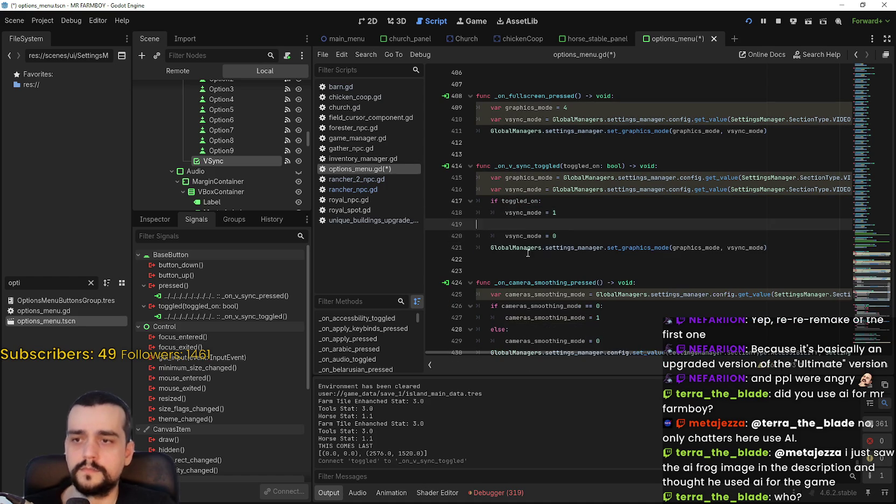
key("BackSpace")
key("BackSpace")
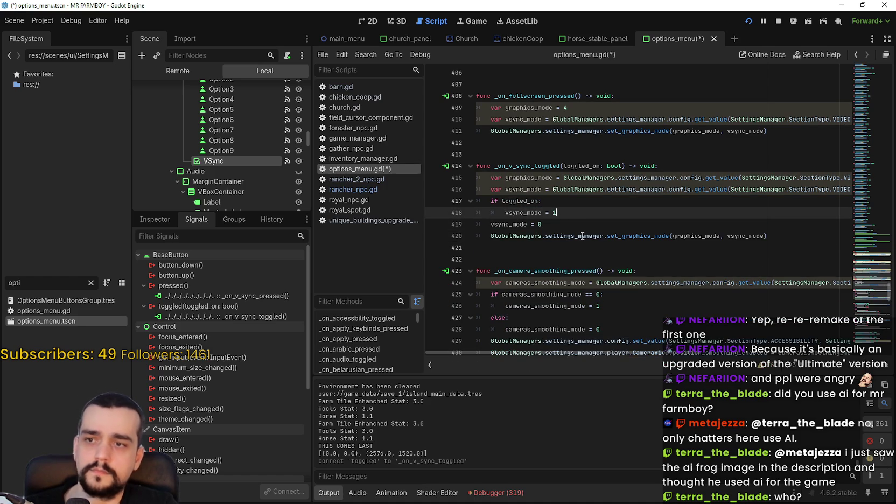
key("Return")
type("else")
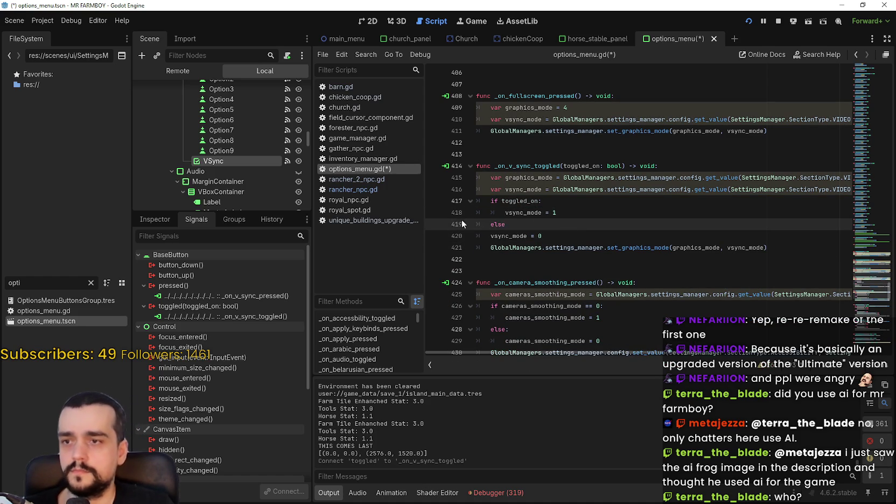
type(":")
left_click(481, 233)
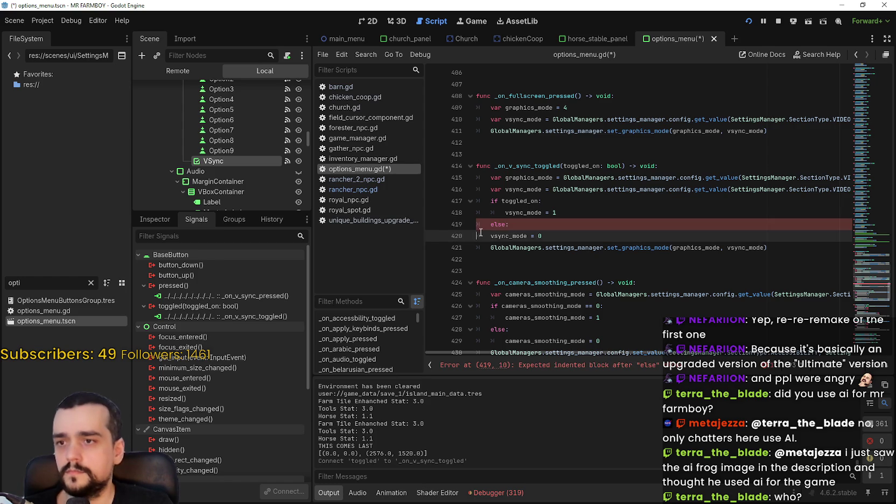
left_click(646, 211)
key("ctrl+s")
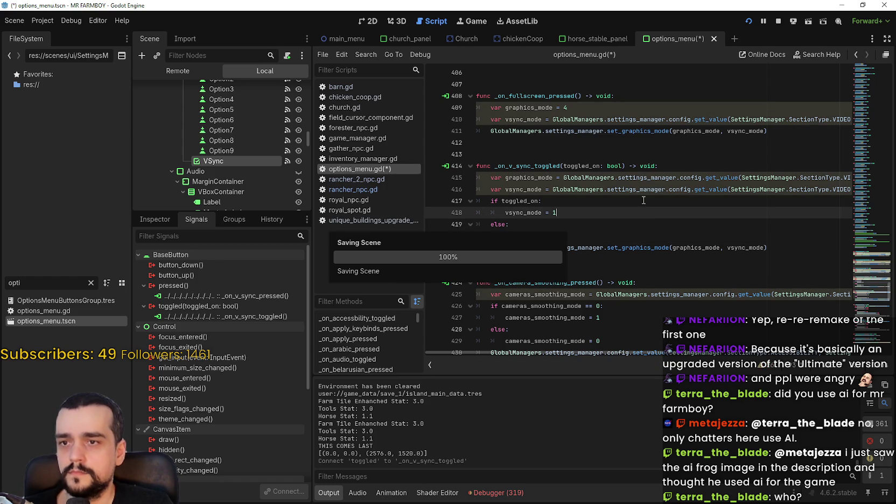
right_click(201, 297)
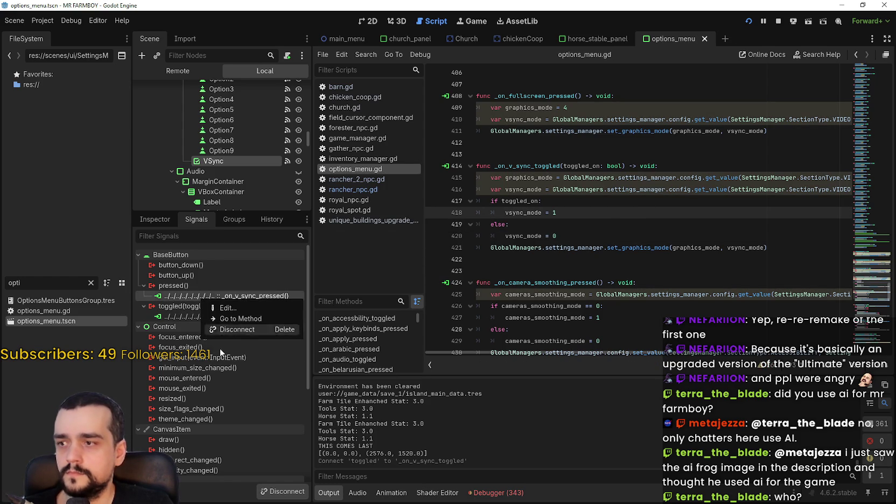
Step: Disconnect VSync's pressed signal from _on_v_sync_pressed and save the changes
left_click(235, 326)
left_click(624, 236)
key("ctrl+s")
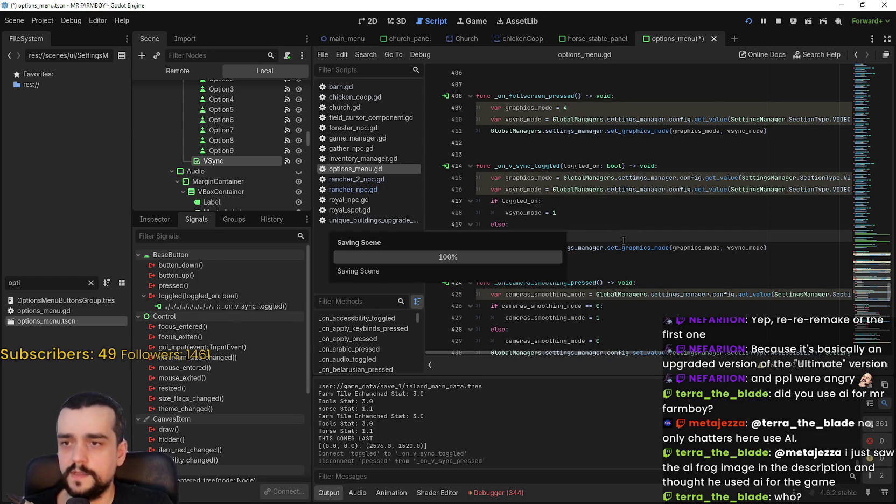
left_click(535, 162)
double_click(536, 163)
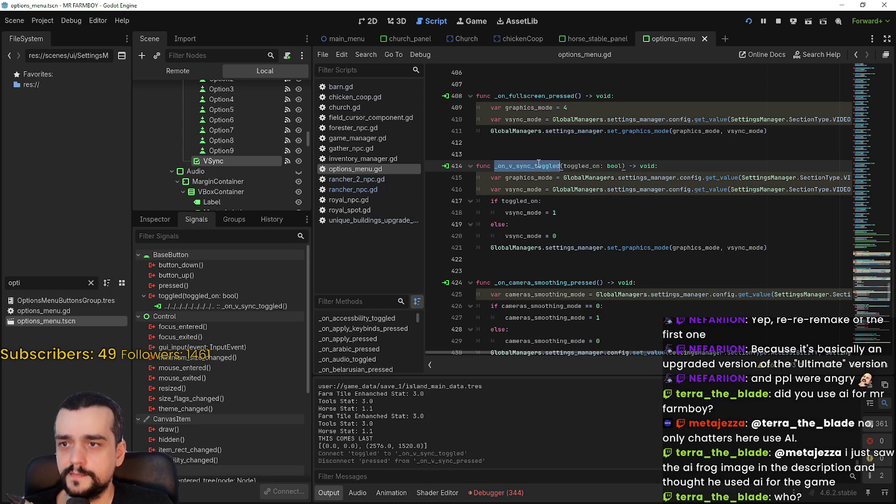
left_click(613, 230)
key("ctrl+s")
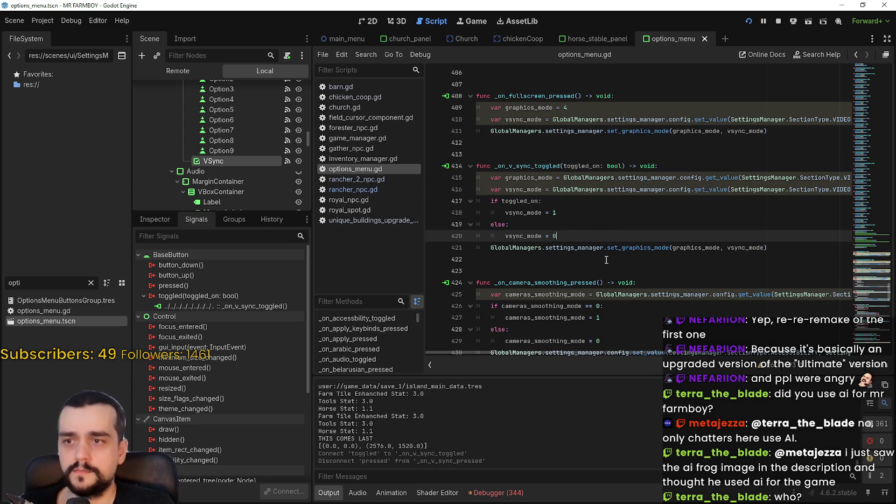
Step: Search all project files for vsync_mode, stop the running game, and browse the matches
double_click(530, 214)
key("ctrl+shift+f")
left_click(449, 298)
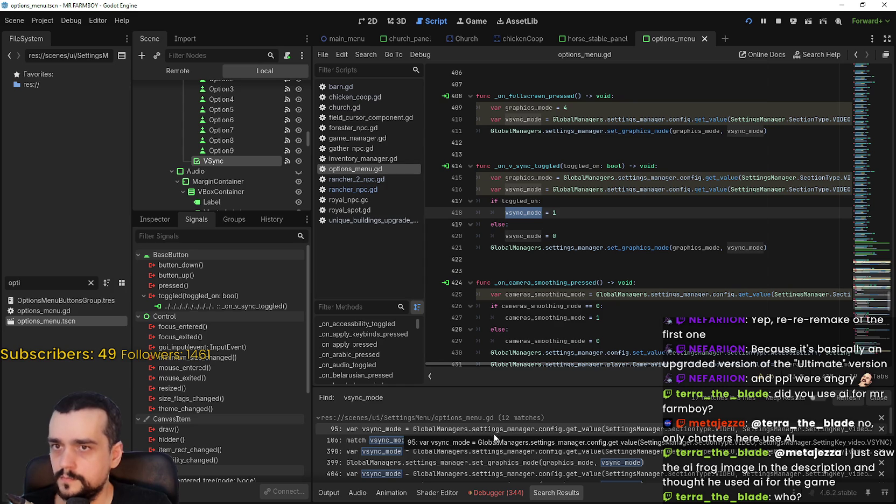
key("F8")
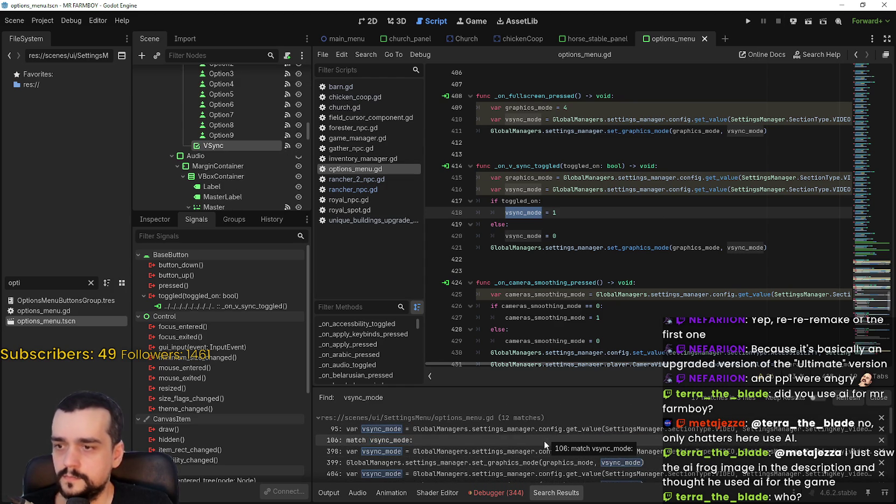
scroll(563, 455, "down", 3)
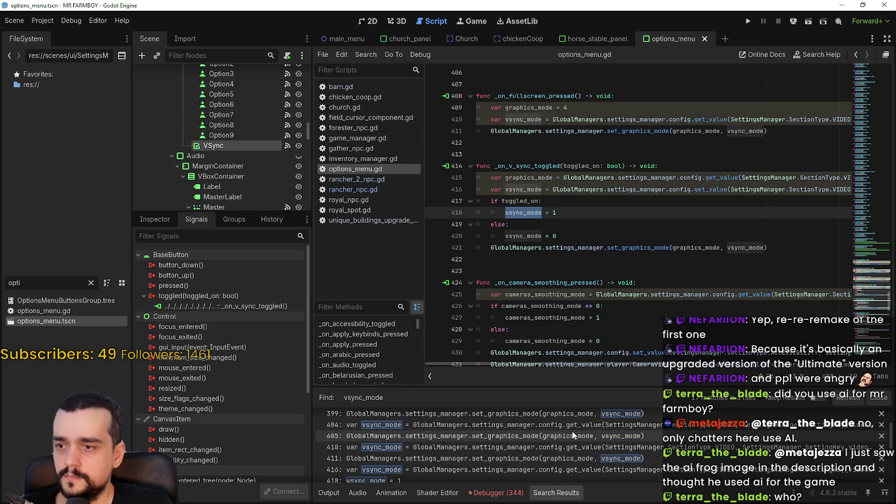
scroll(568, 441, "down", 3)
scroll(527, 463, "up", 2)
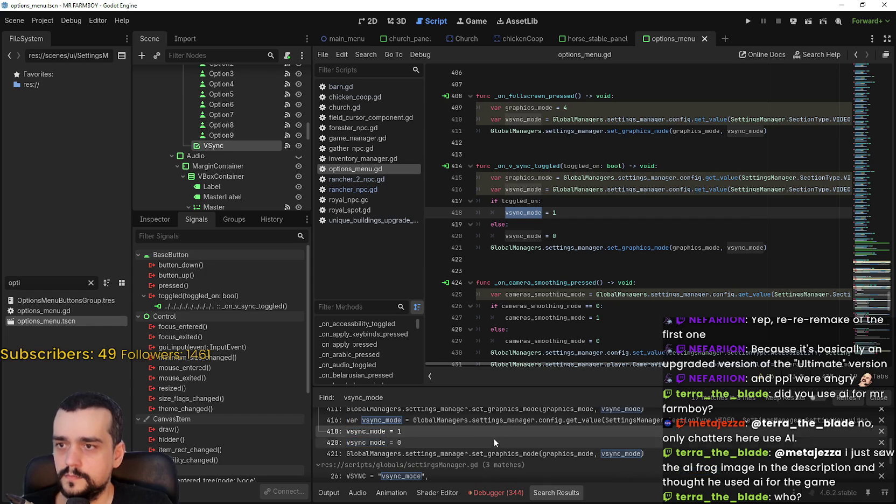
scroll(496, 431, "down", 2)
scroll(517, 436, "down", 2)
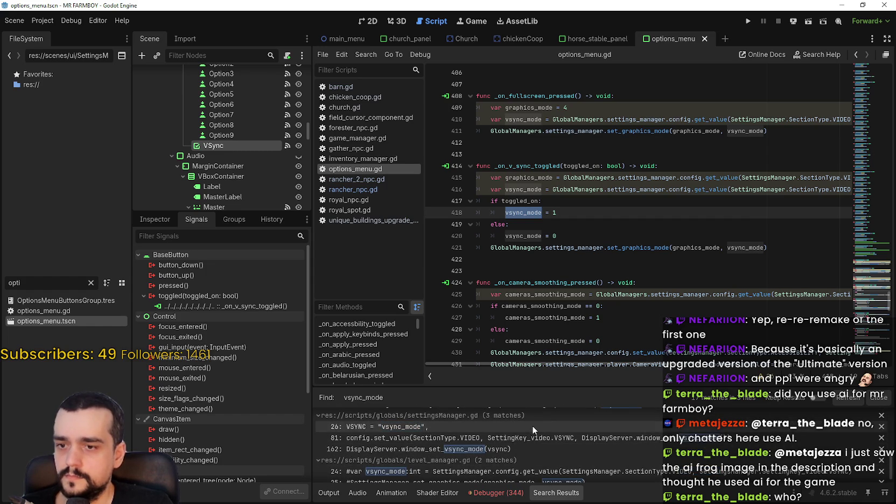
scroll(533, 439, "down", 1)
left_click(701, 282)
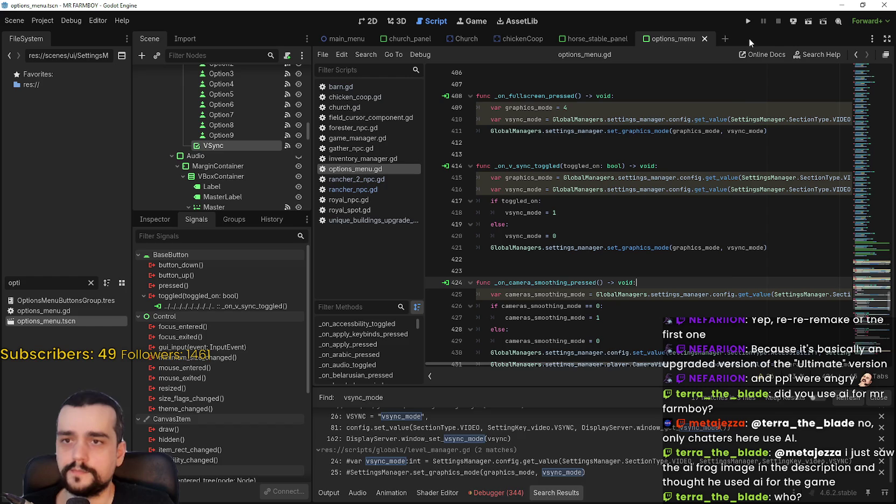
Step: Relaunch MR FARMBOY from Godot and move its debug window up and right
left_click(748, 21)
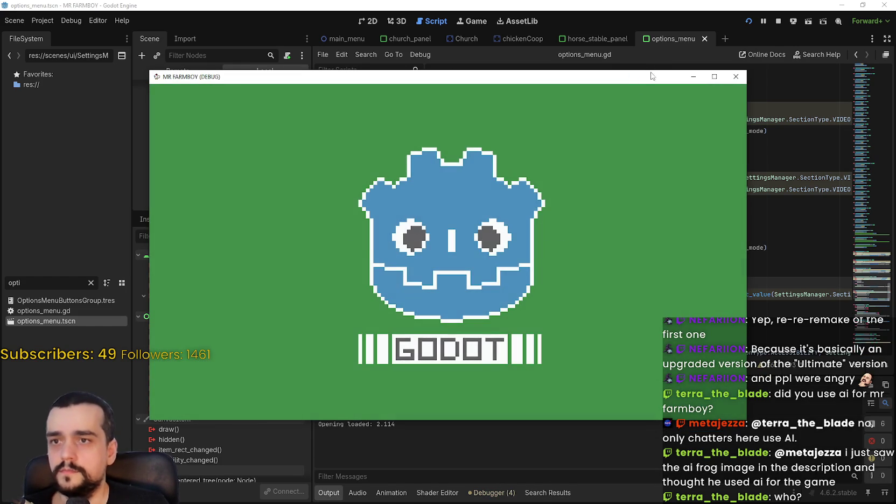
left_click_drag(651, 75, 685, 40)
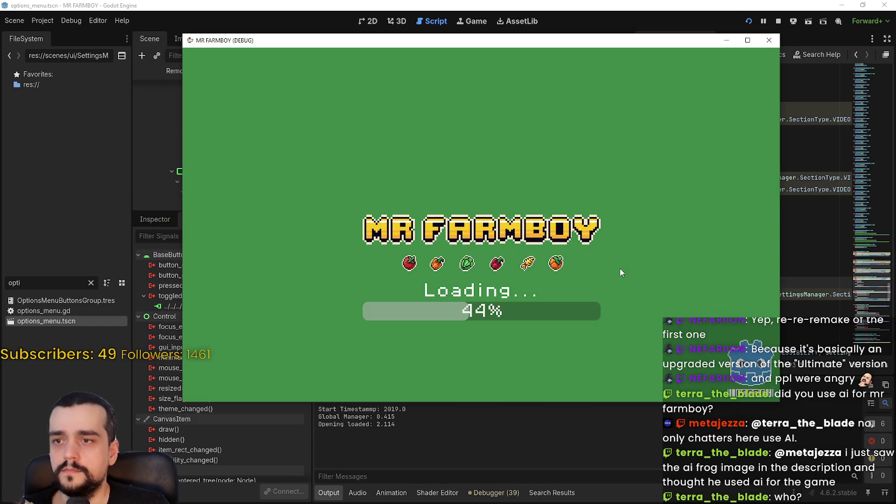
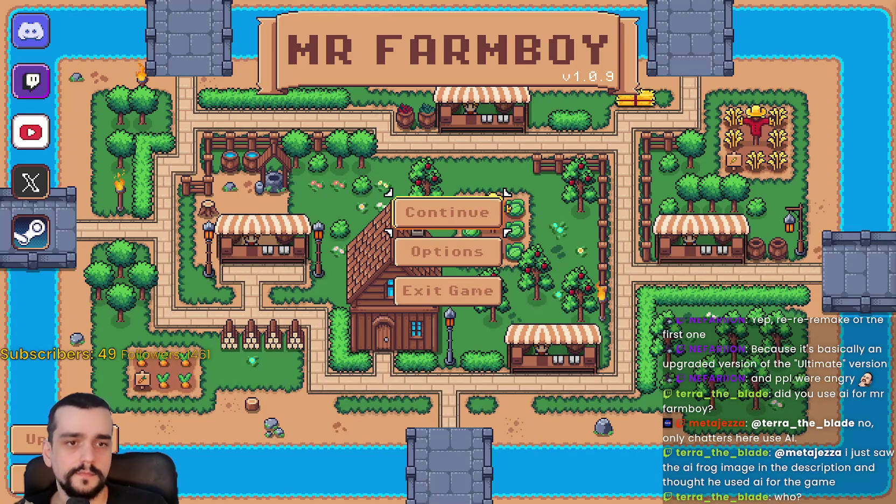
Step: Load Save 1 and walk the farmer through the village
left_click(441, 212)
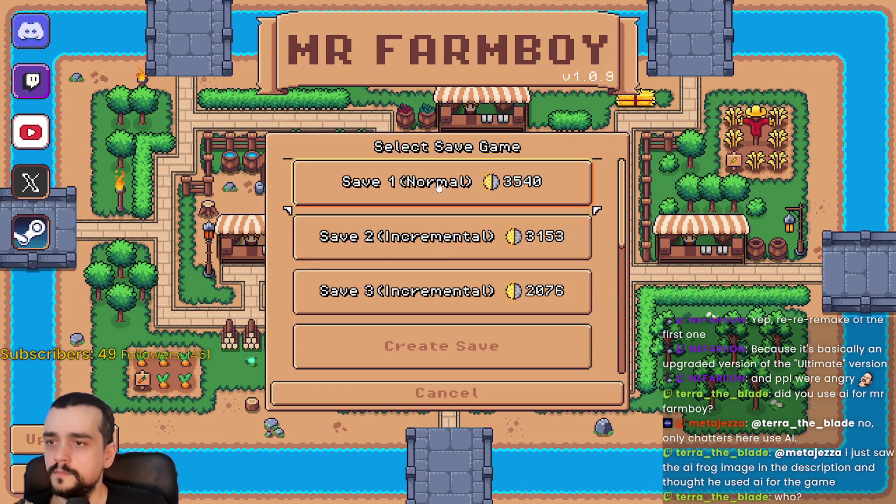
left_click(441, 189)
left_click(344, 191)
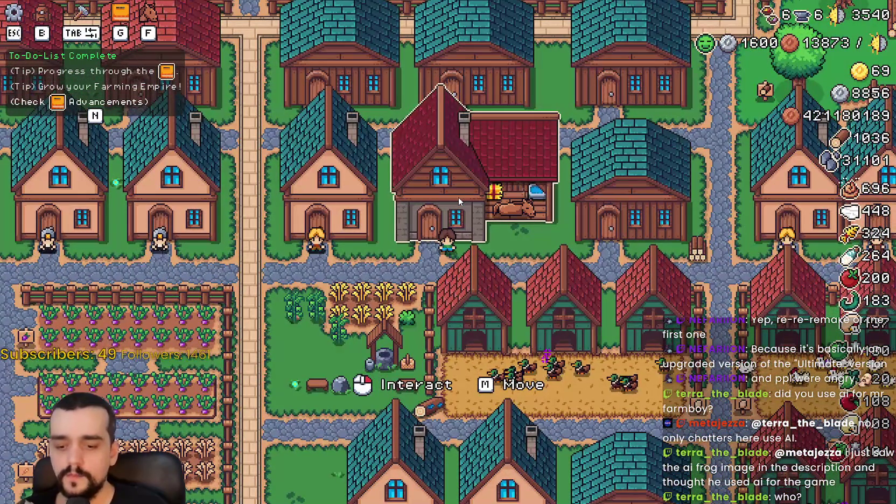
key("a")
key("s")
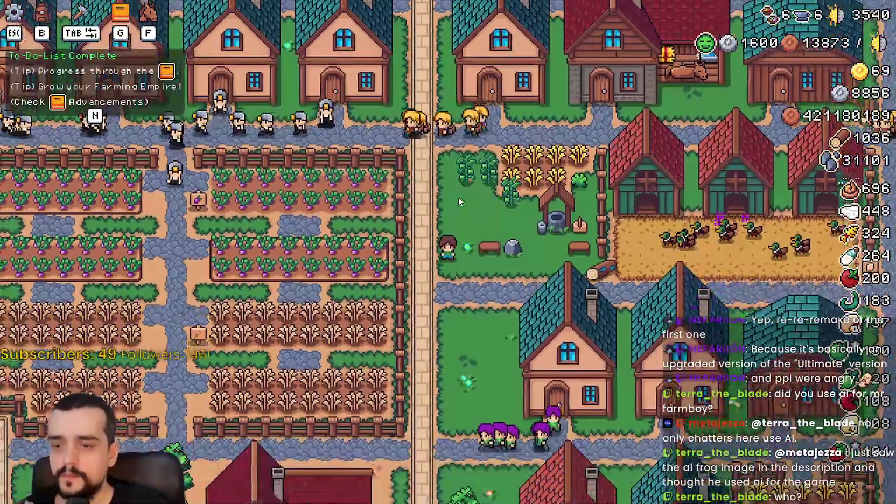
Step: Turn on Enable VSync from the pause menu's options, then resume walking north
key("Escape")
left_click(458, 197)
left_click(418, 356)
left_click(533, 428)
left_click(462, 168)
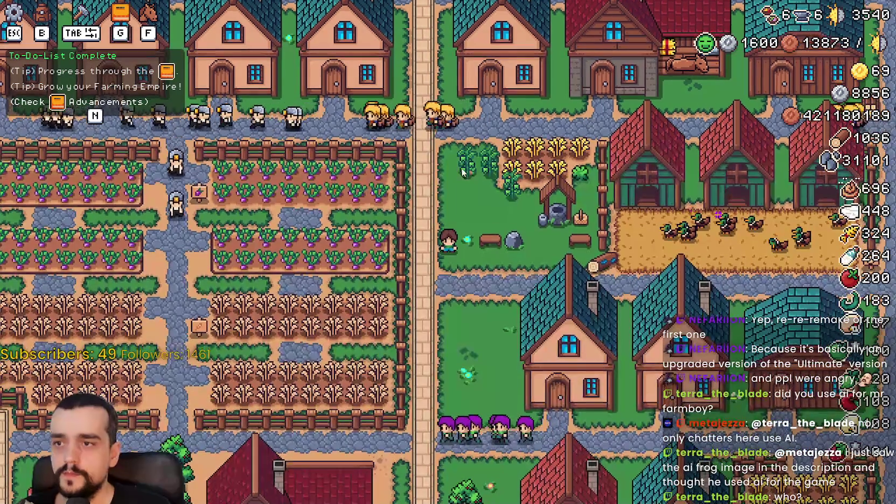
key("w")
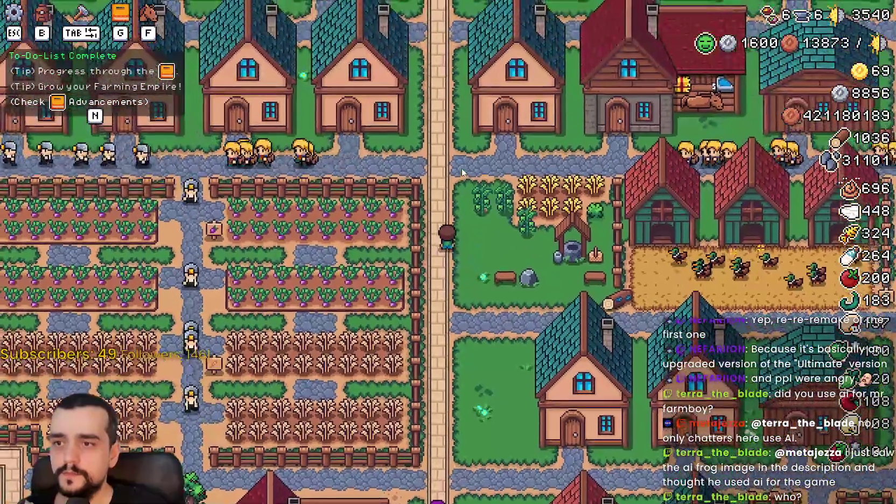
Step: Turn Enable VSync back off and resume the game
key("Escape")
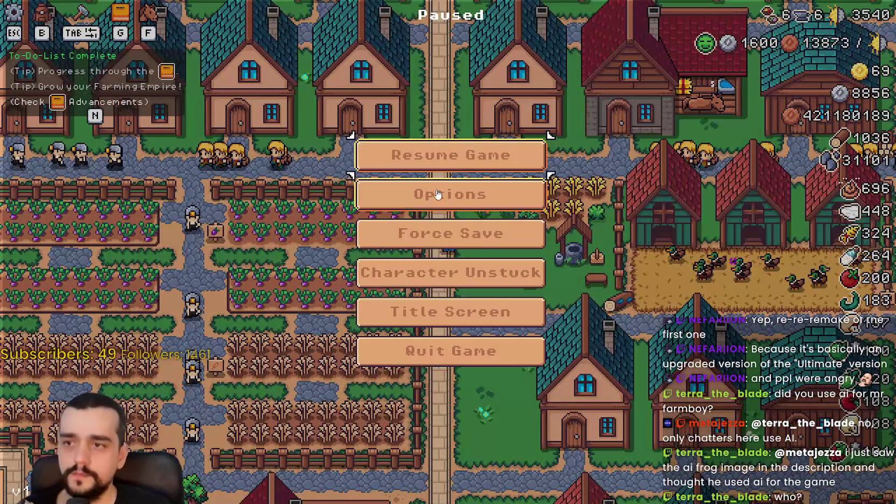
left_click(436, 194)
left_click(404, 349)
left_click(538, 430)
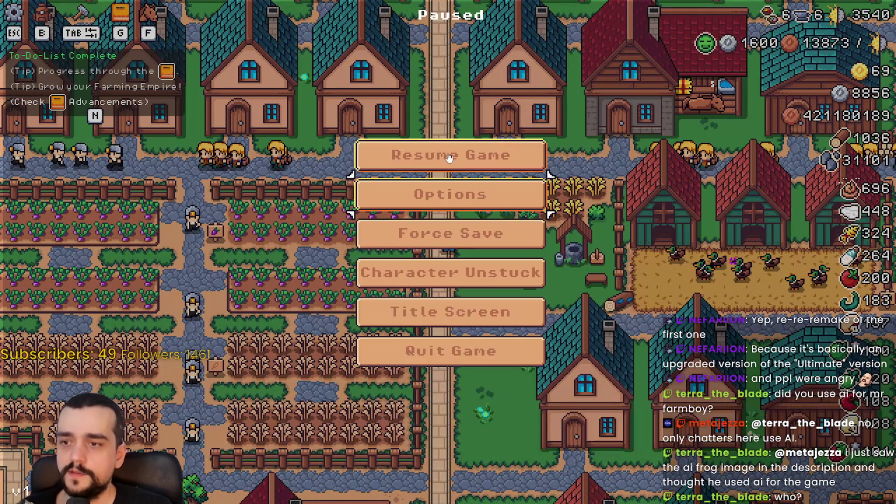
left_click(450, 153)
key("w")
key("s")
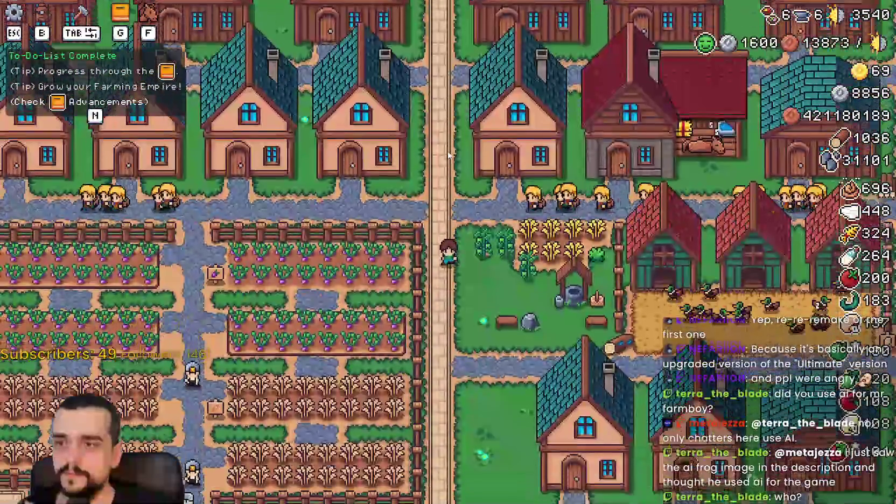
Step: Enable VSync again, apply the video settings, and resume
key("Escape")
left_click(447, 194)
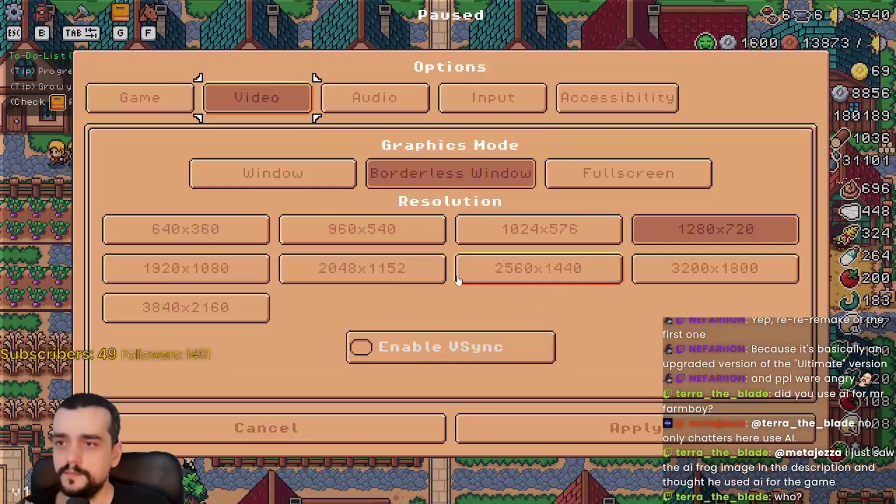
left_click(457, 360)
left_click(592, 433)
left_click(449, 155)
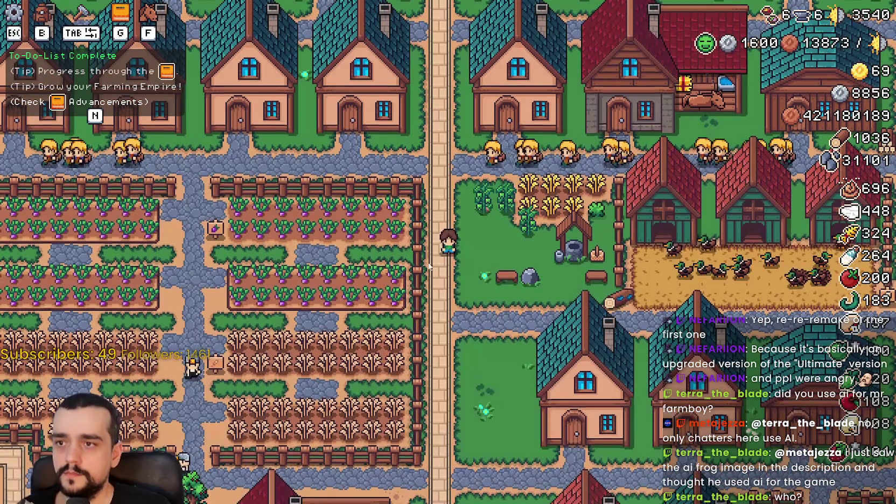
Step: Return to the title screen and look at its save list and Options
key("Escape")
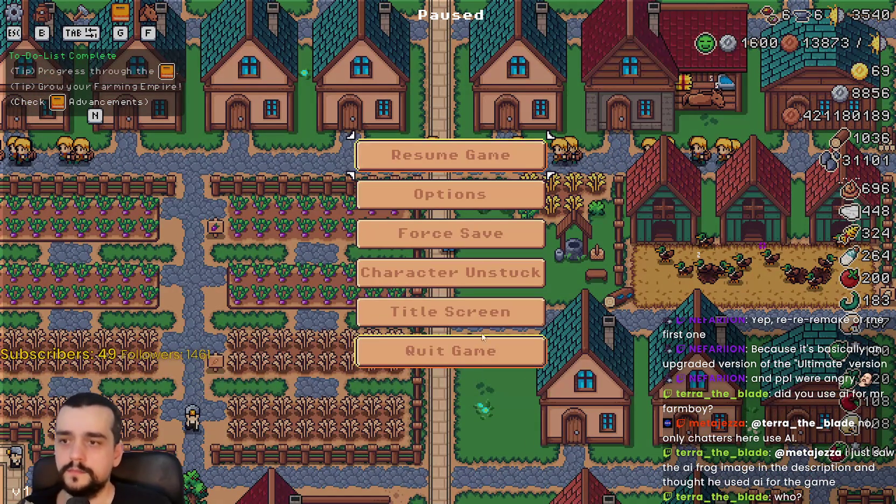
left_click(501, 302)
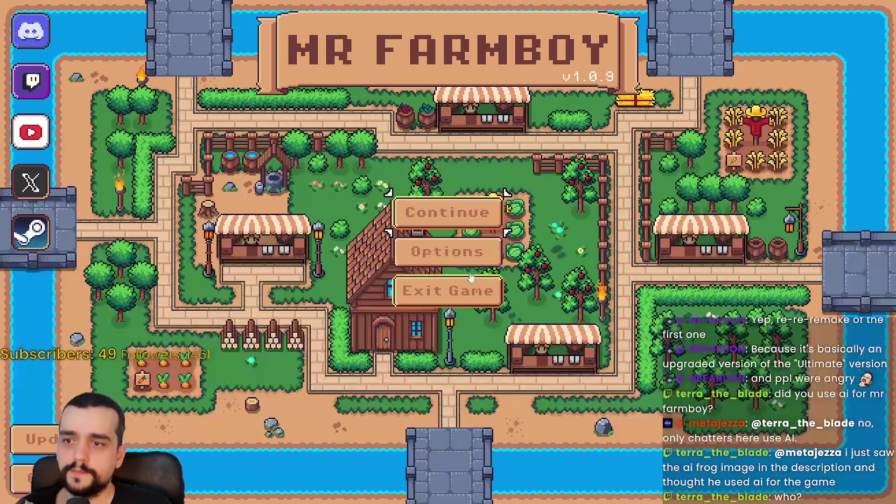
left_click(447, 212)
left_click(540, 406)
left_click(447, 251)
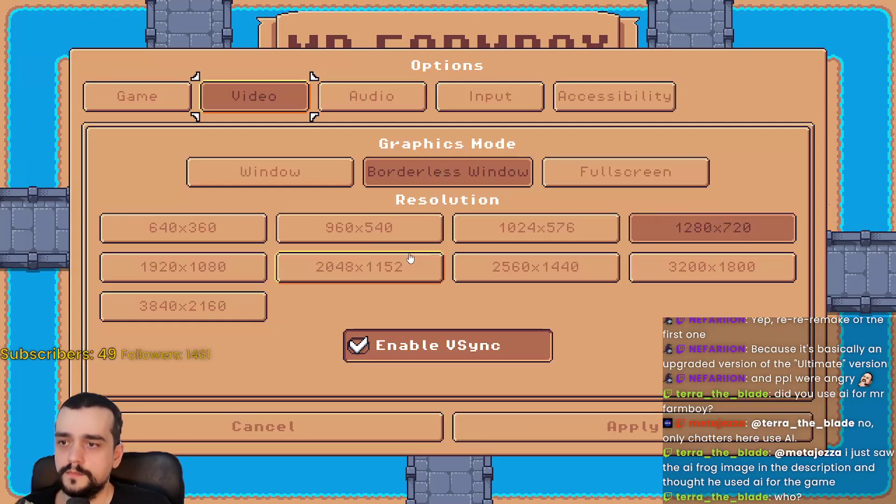
key("Escape")
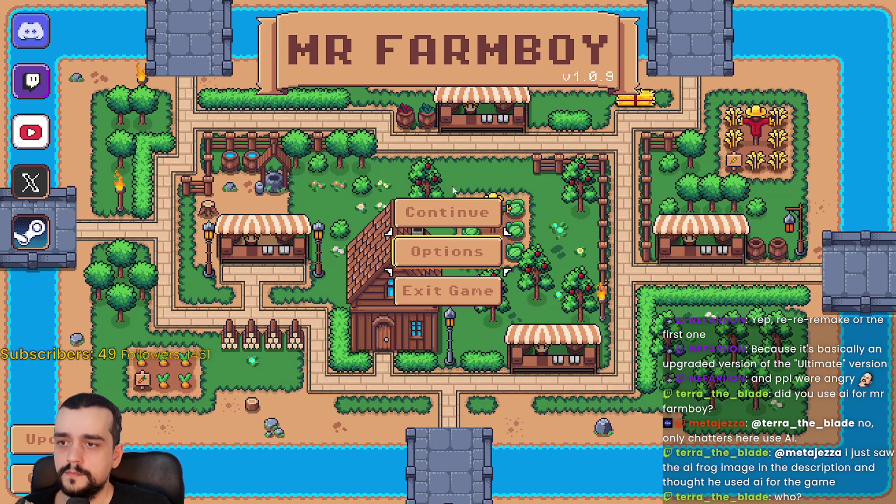
Step: Reload Save 1, recheck the VSync option in-game, then stop the running game
left_click(447, 212)
left_click(390, 204)
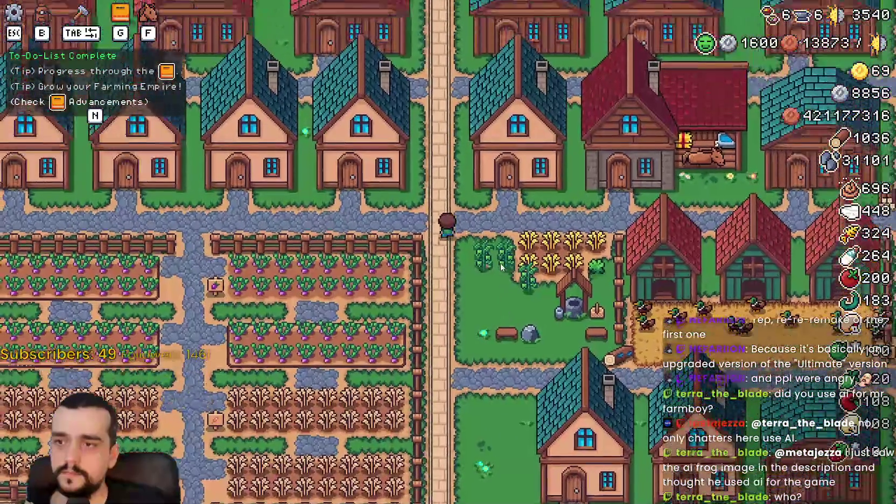
key("Escape")
left_click(447, 193)
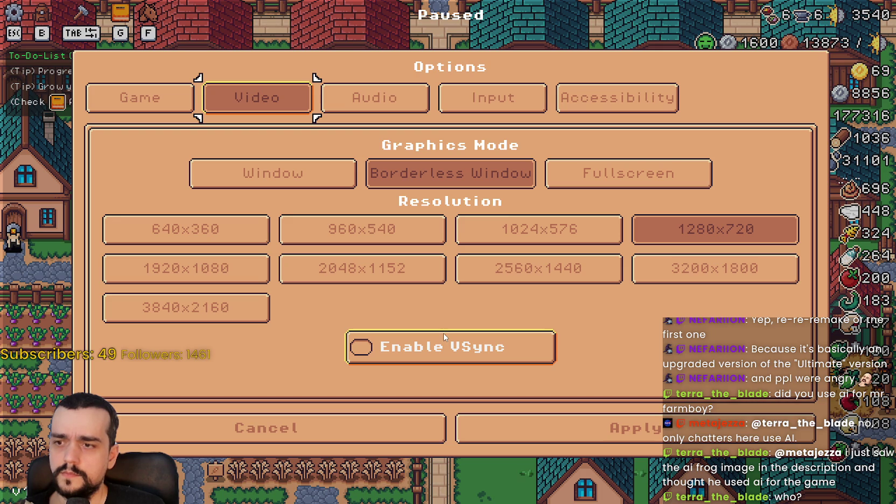
left_click(278, 429)
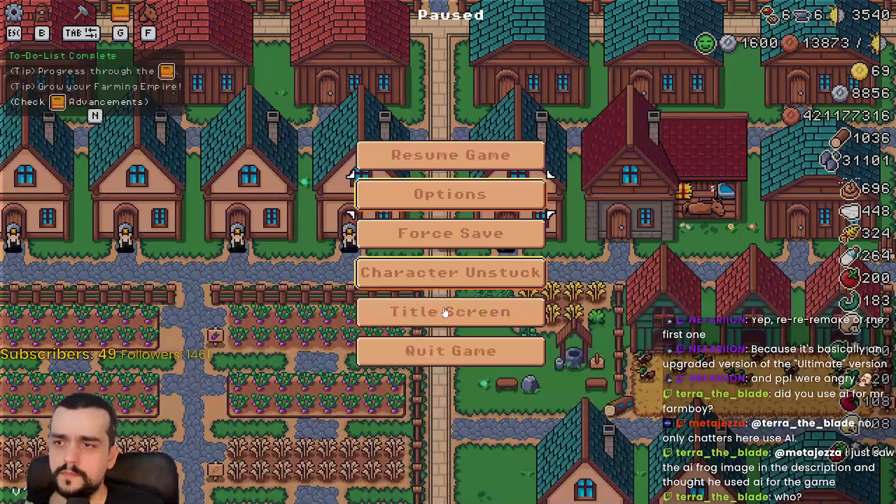
key("Escape")
left_click(776, 21)
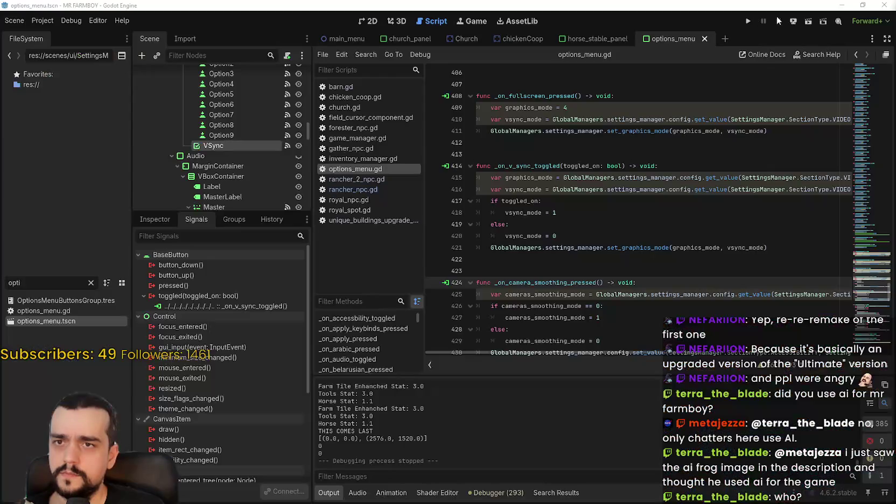
Step: Rerun the project and inspect the toggled_on parameter on line 417
left_click(548, 260)
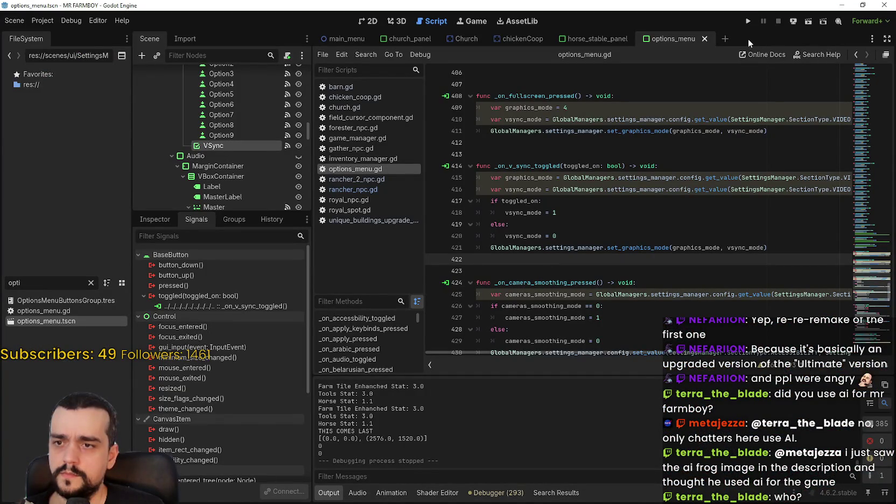
left_click(748, 22)
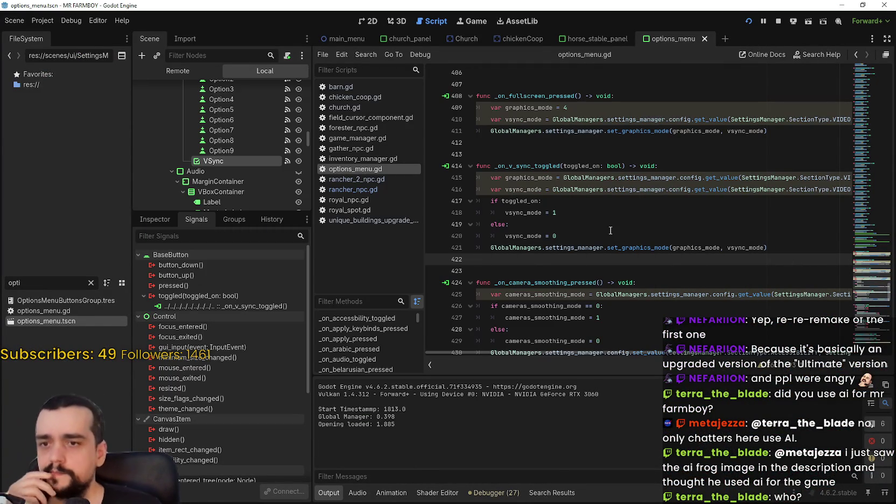
double_click(519, 201)
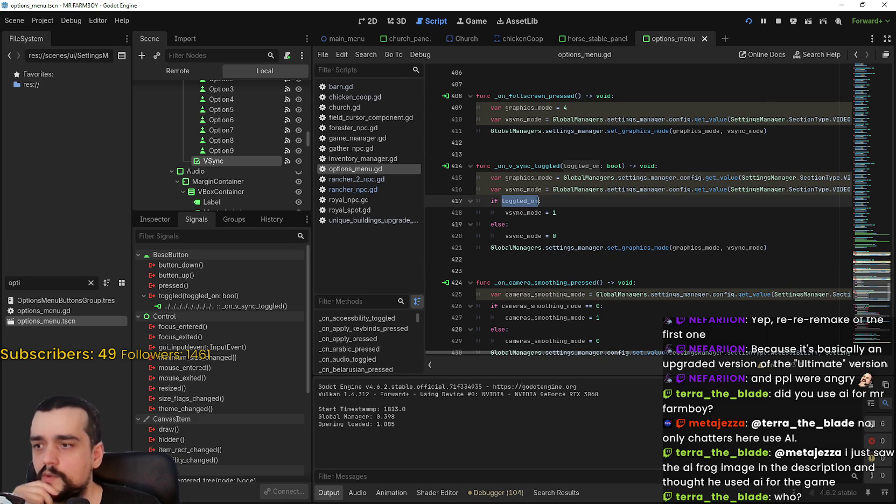
left_click(569, 215)
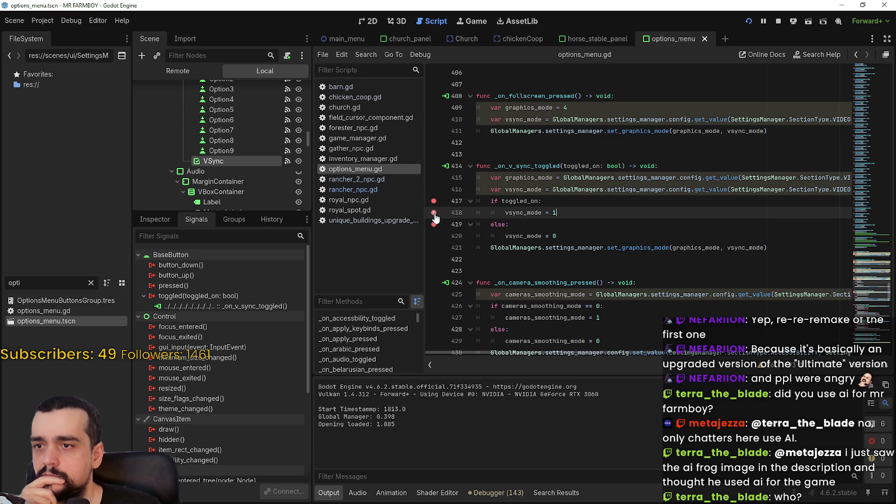
Step: Set breakpoints on lines 418 and 420, drop the one on 419, then continue past the break
left_click(434, 236)
left_click(620, 233)
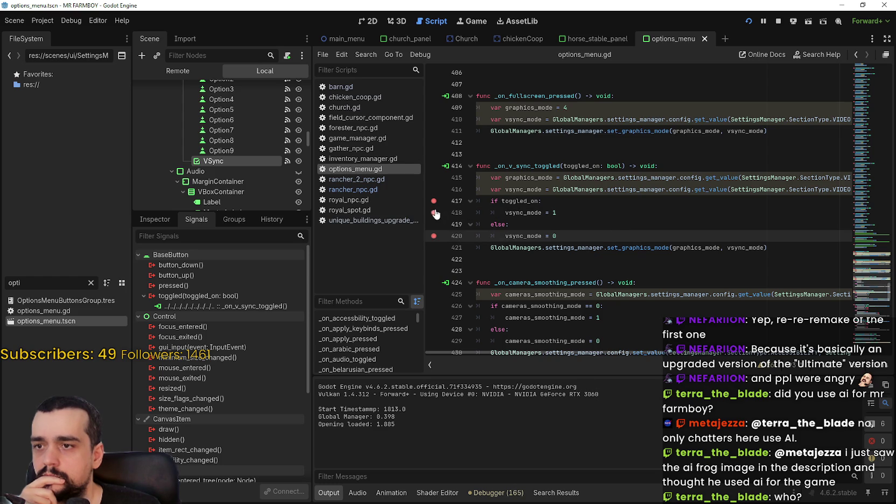
left_click(433, 224)
left_click(625, 197)
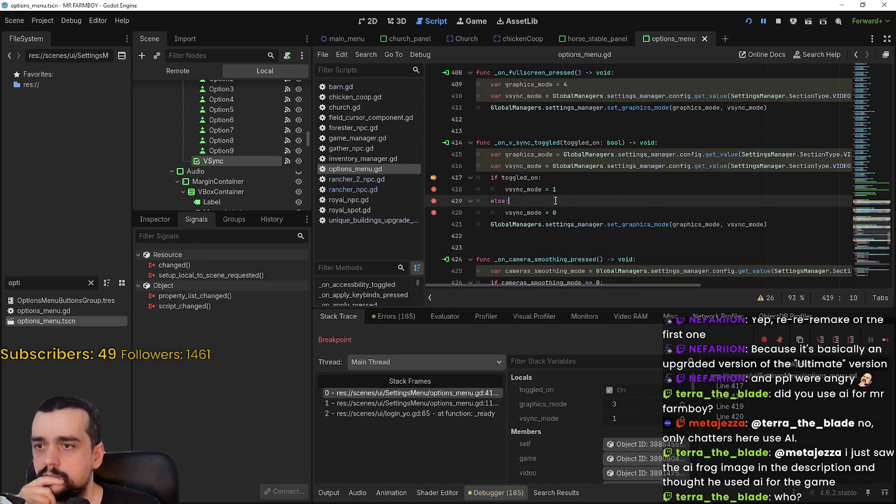
left_click(435, 188)
left_click(582, 180)
left_click(436, 201)
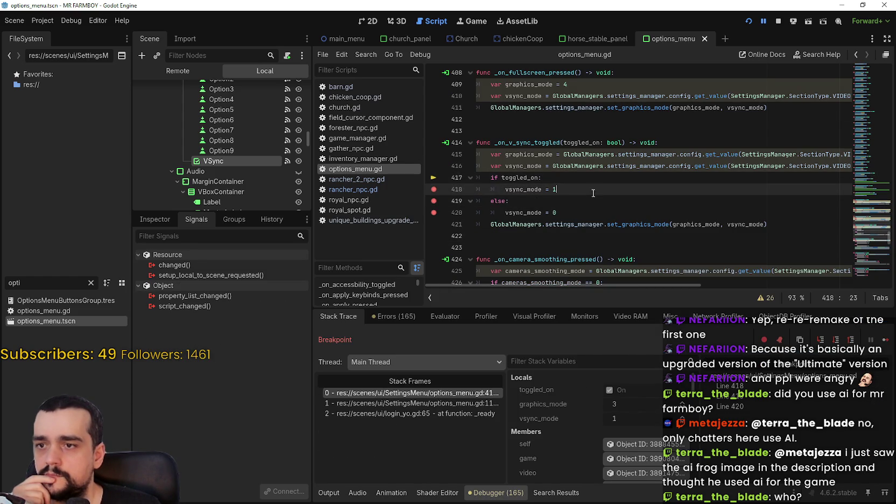
left_click(602, 198)
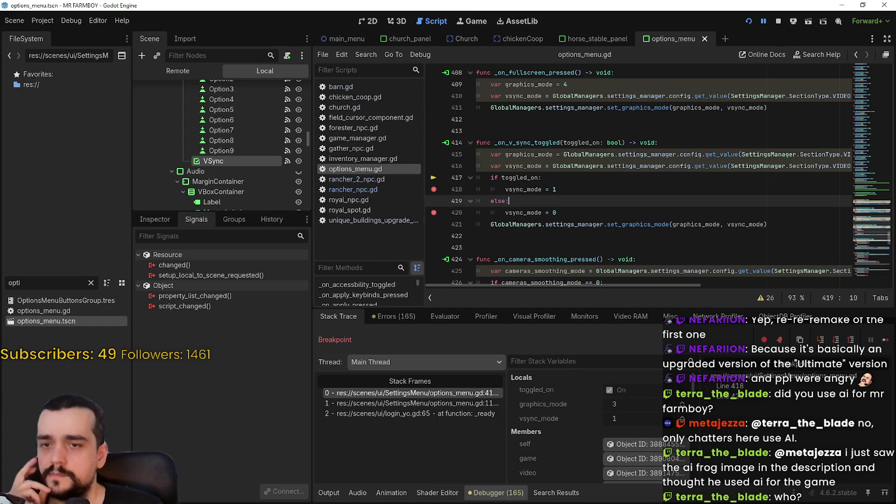
left_click(885, 341)
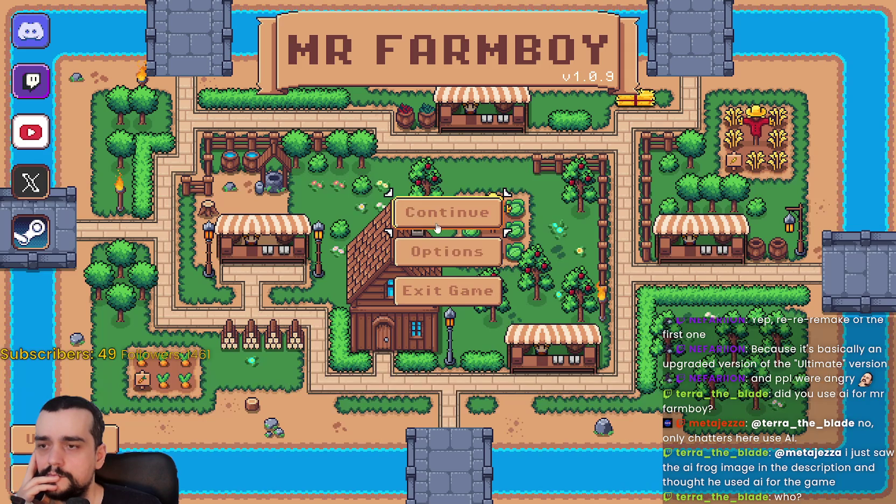
left_click(445, 249)
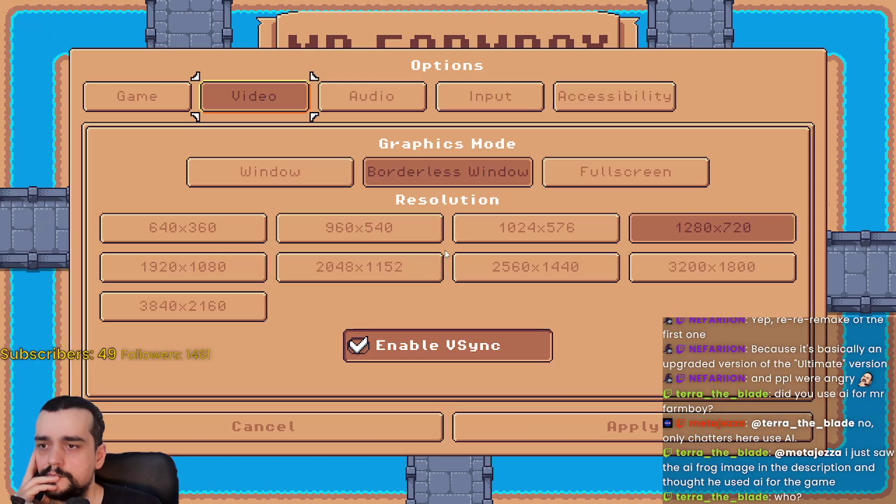
Step: Cancel the title-screen Options, load Save 1, and see Enable VSync unchecked in the in-game Video options
left_click(413, 425)
left_click(447, 212)
left_click(377, 179)
left_click(366, 194)
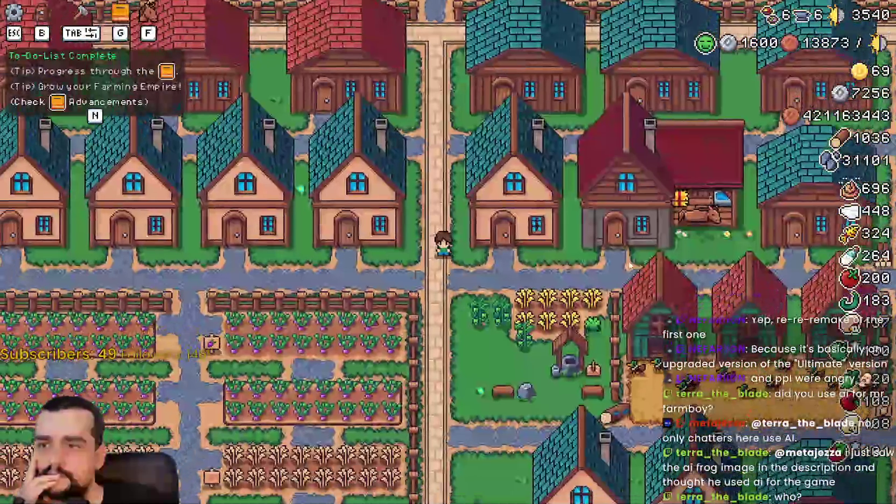
key("Escape")
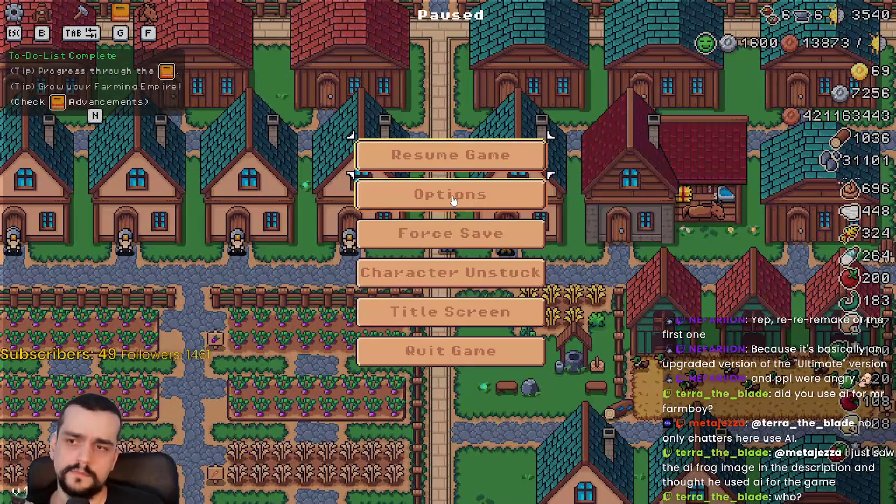
left_click(453, 197)
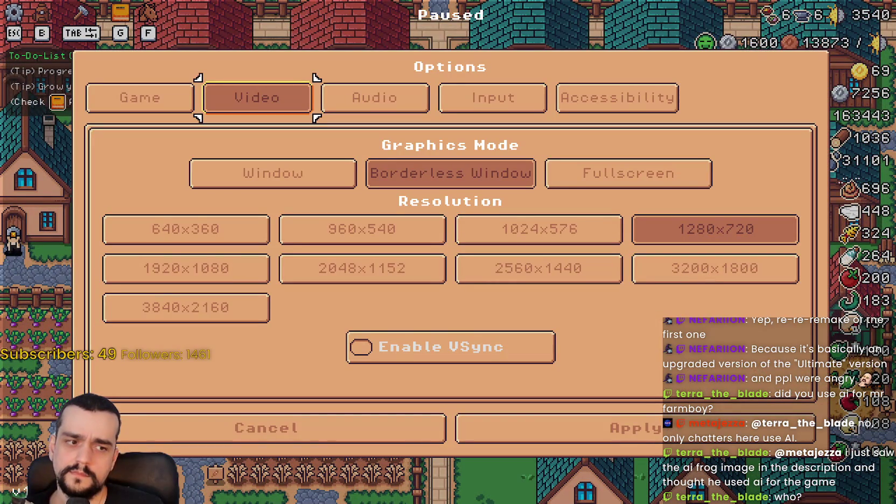
key("alt+Tab")
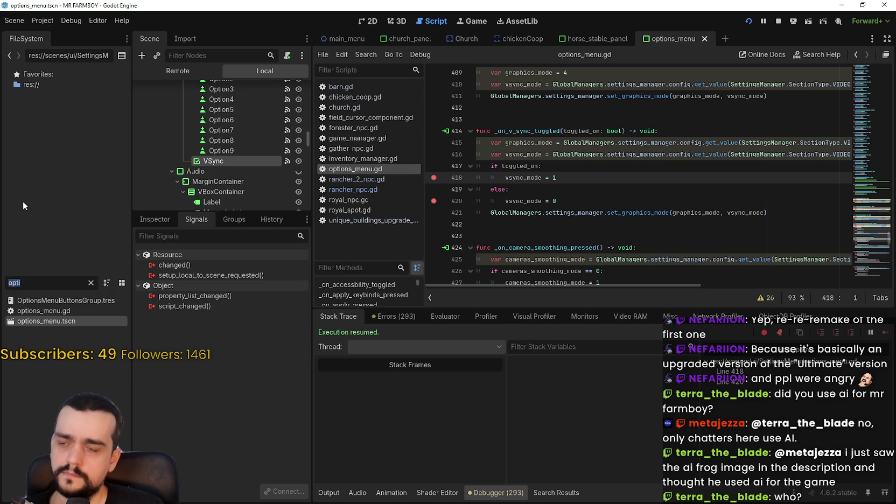
Step: Scroll through options_menu.gd around the v-sync toggle handler
left_click(546, 226)
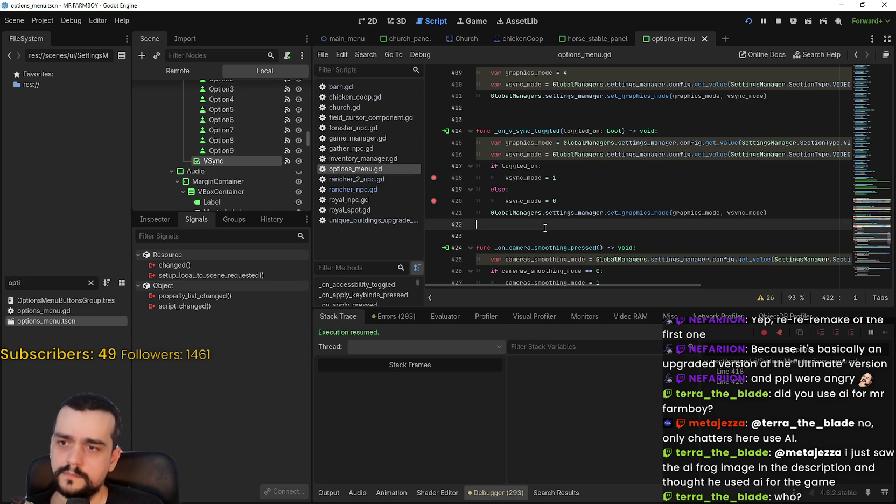
scroll(538, 223, "down", 3)
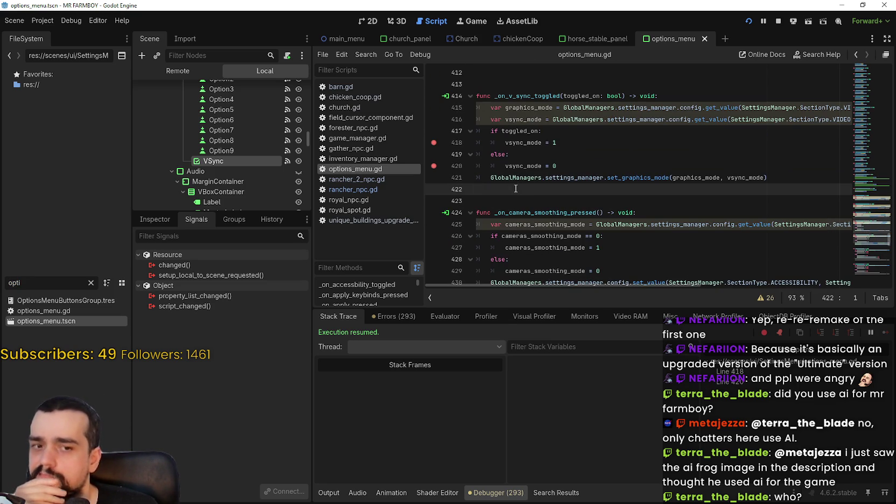
scroll(867, 217, "up", 5)
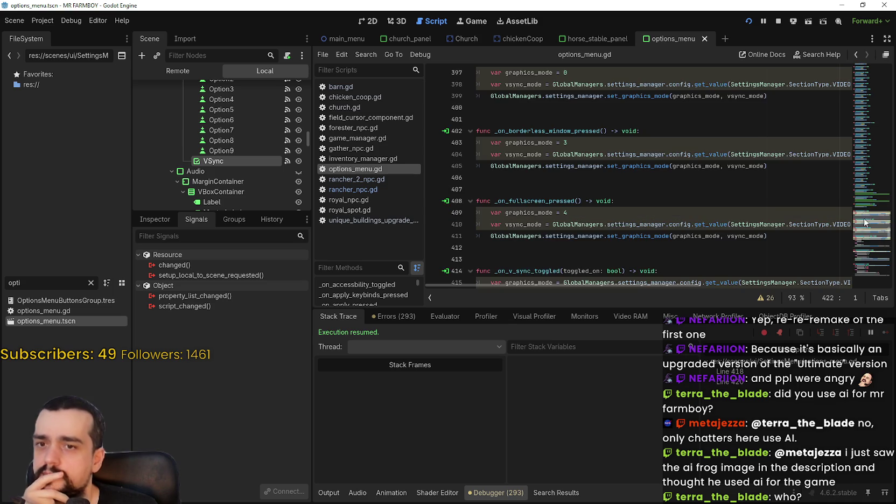
scroll(866, 229, "down", 3)
scroll(868, 235, "up", 3)
scroll(868, 234, "down", 2)
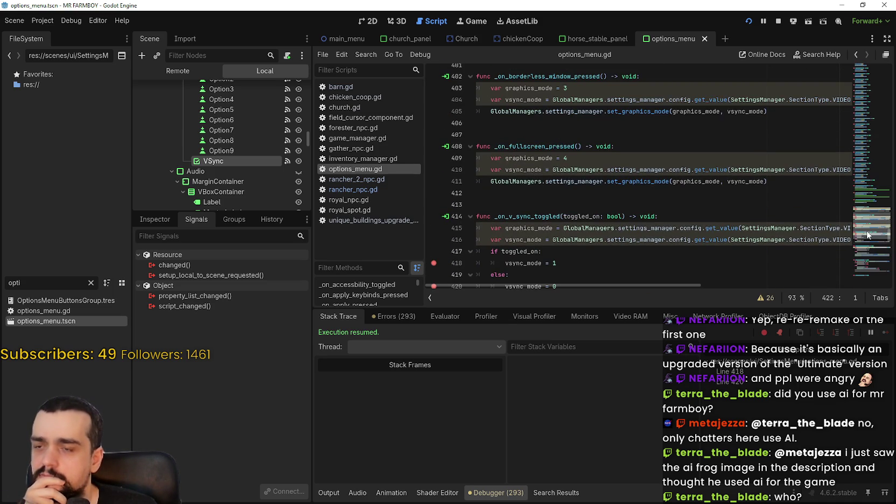
scroll(866, 238, "down", 9)
scroll(866, 242, "down", 3)
scroll(866, 243, "up", 10)
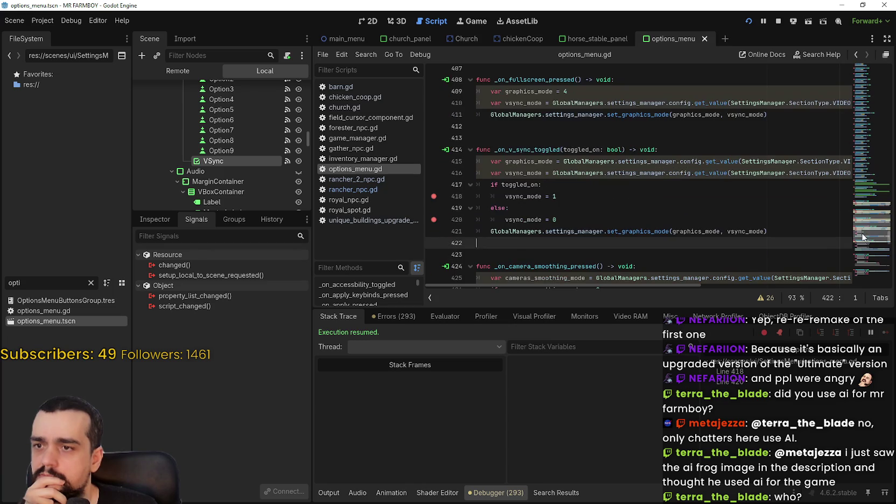
Step: Select the VSync node and jump from its toggled signal to _on_v_sync_toggled
left_click(241, 151)
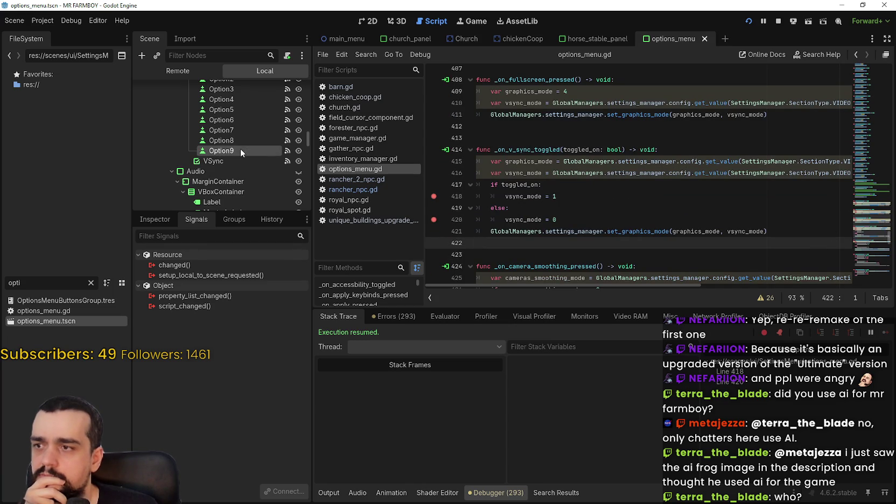
left_click(232, 159)
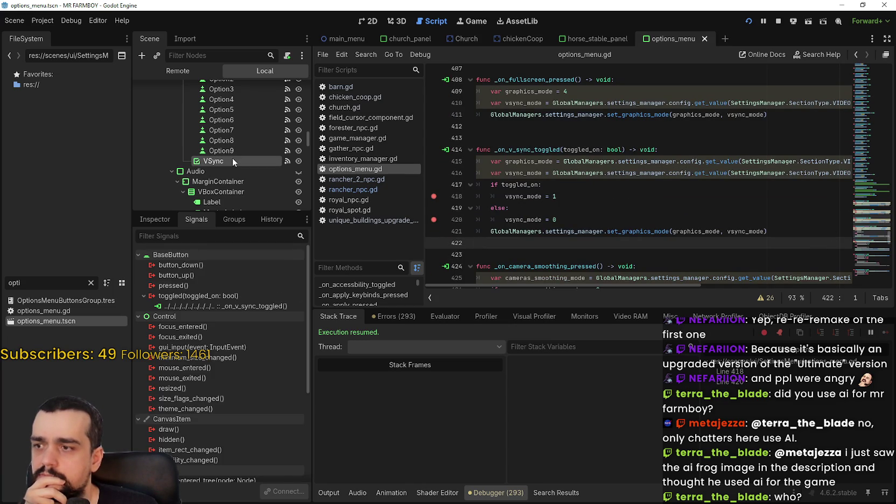
double_click(195, 306)
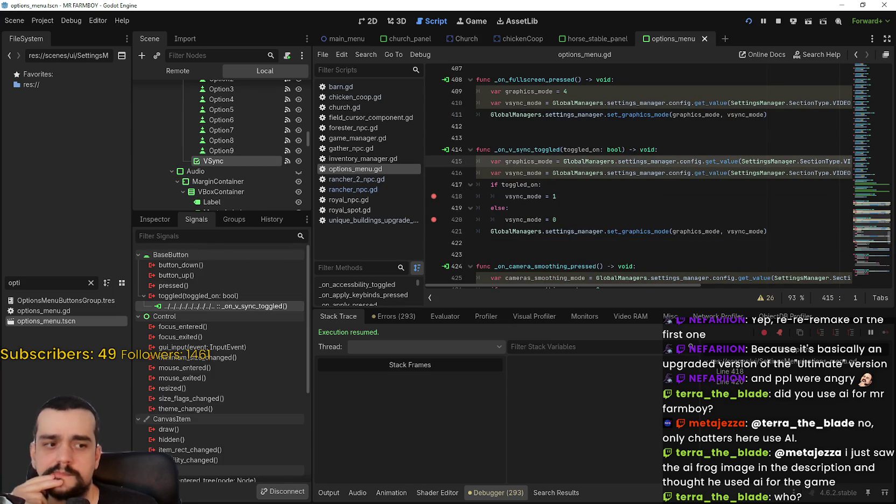
key("alt+Tab")
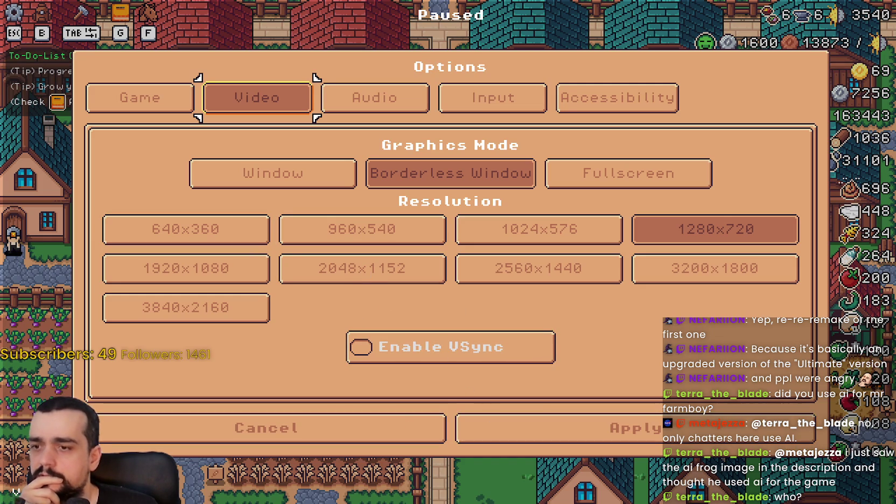
key("alt+Tab")
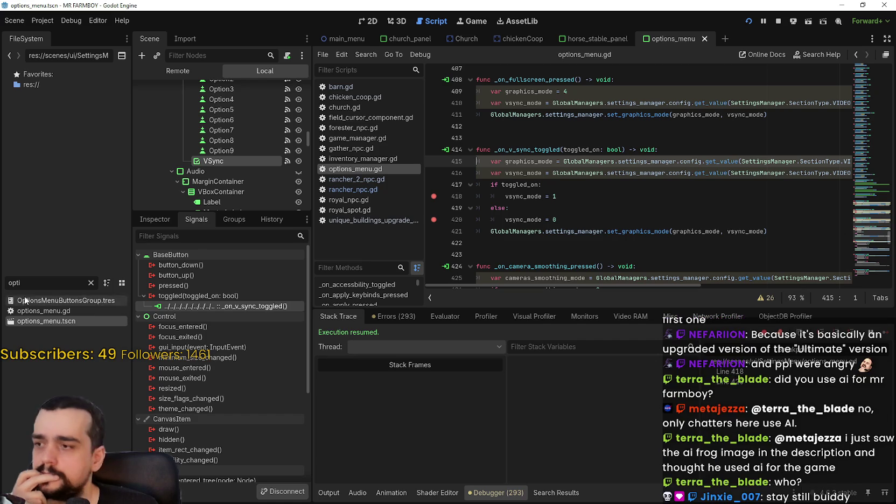
Step: Filter the FileSystem for 'setting' and open settings_menu.gd
type("setting")
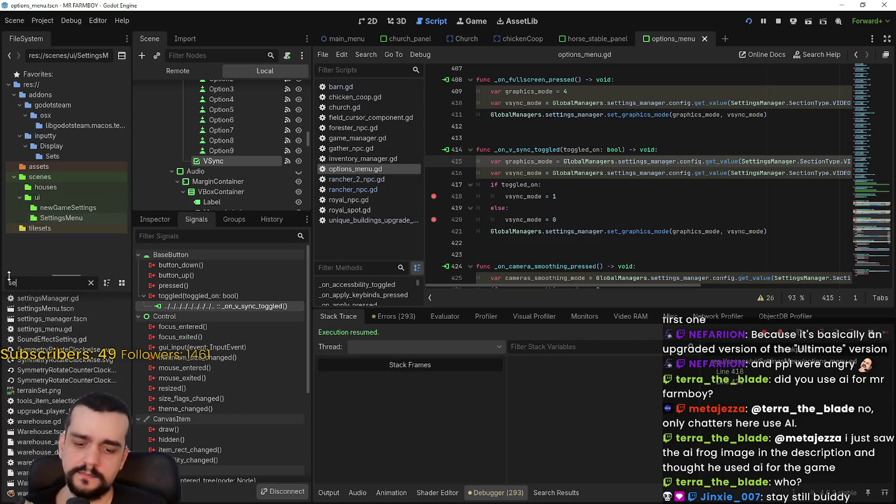
left_click(71, 310)
double_click(64, 331)
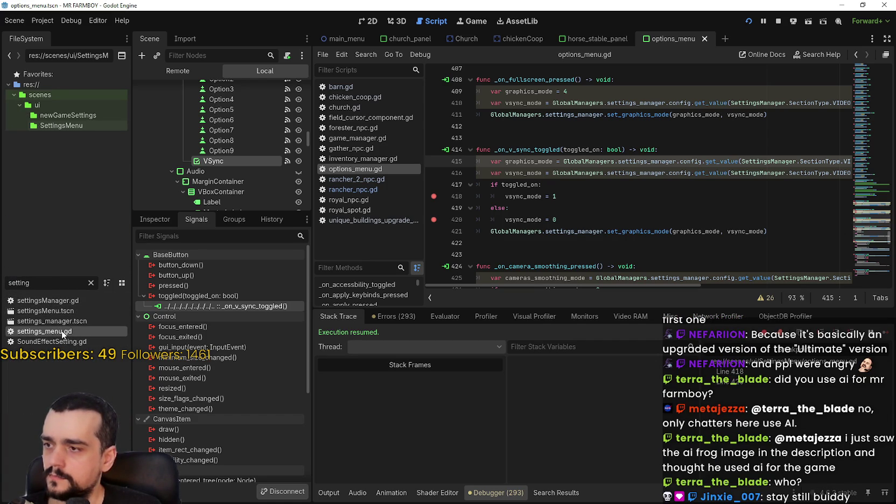
scroll(862, 231, "down", 3)
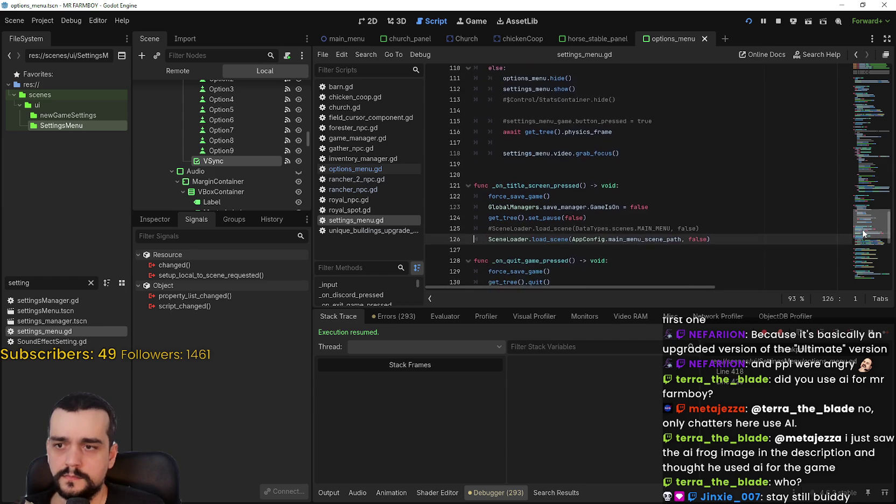
mouse_move(861, 237)
left_mouse_down()
mouse_move(860, 80)
mouse_move(869, 139)
mouse_move(858, 282)
left_mouse_up()
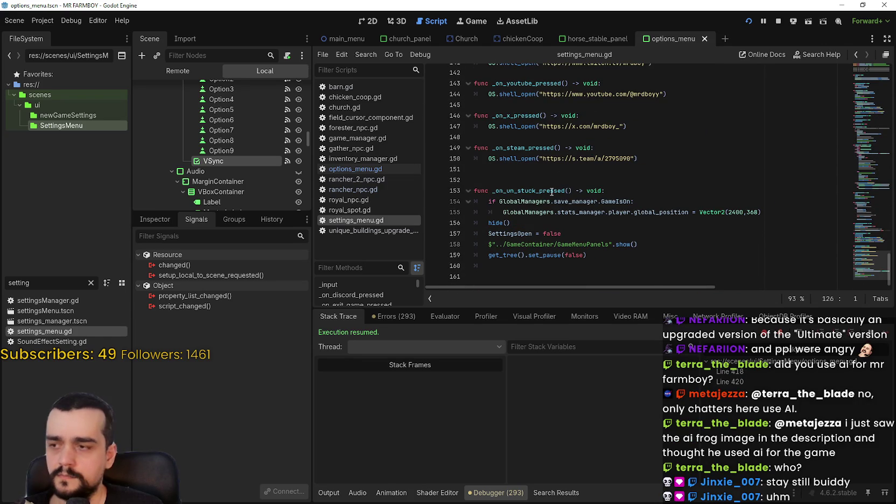
Step: Open settingsMenu.tscn in 2D and bring up the SettingsMenu node's script
double_click(38, 312)
left_click(363, 20)
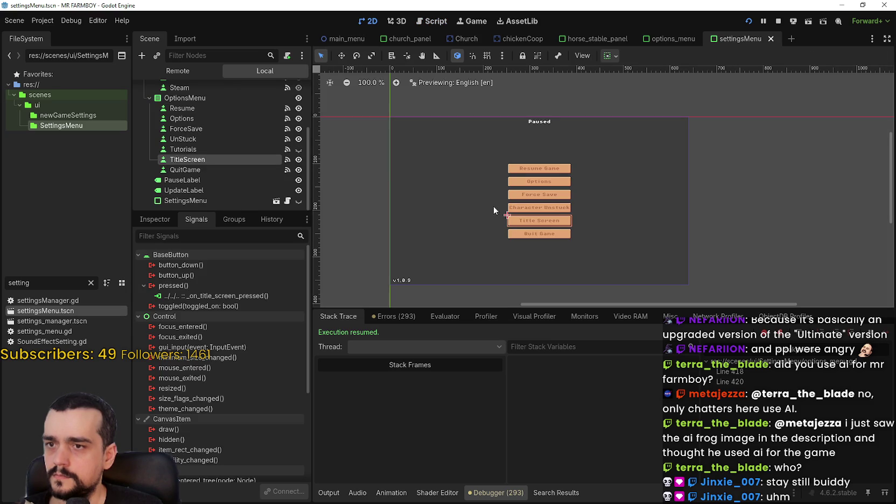
left_click(215, 197)
left_click(288, 201)
left_click(693, 189)
left_click_drag(872, 231, 870, 78)
Step: Locate the match vsync_mode block inside set_all_settings
scroll(869, 78, "down", 5)
scroll(875, 91, "down", 1)
double_click(527, 147)
scroll(526, 168, "down", 5)
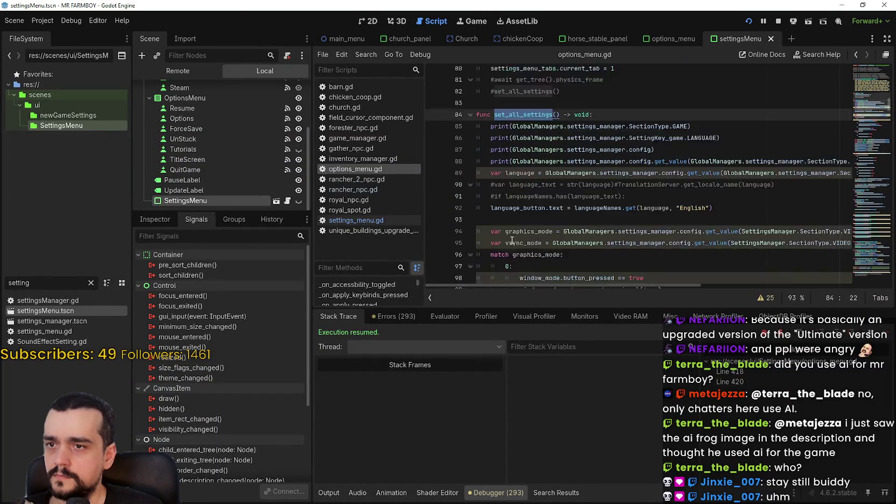
mouse_move(716, 201)
left_mouse_down()
mouse_move(539, 204)
mouse_move(460, 156)
left_mouse_up()
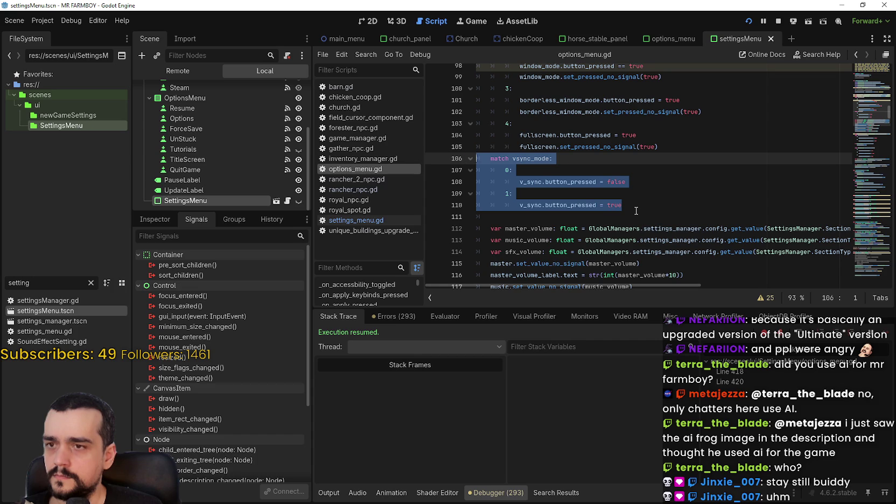
left_click(549, 158)
scroll(498, 172, "up", 4)
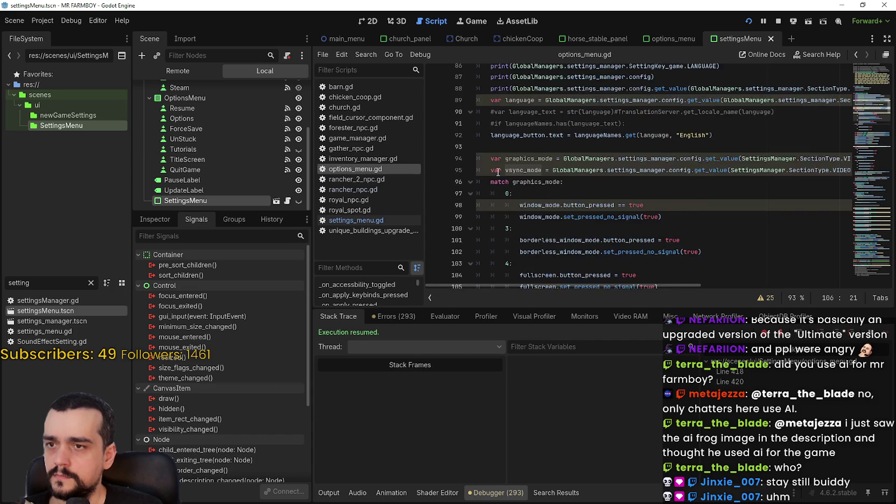
scroll(498, 171, "down", 4)
scroll(522, 192, "up", 2)
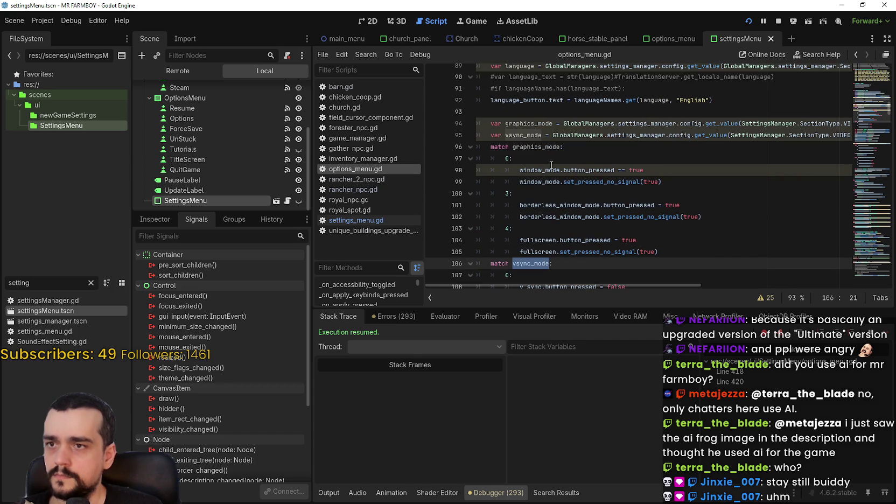
mouse_move(675, 282)
left_mouse_down()
mouse_move(777, 275)
mouse_move(646, 277)
left_mouse_up()
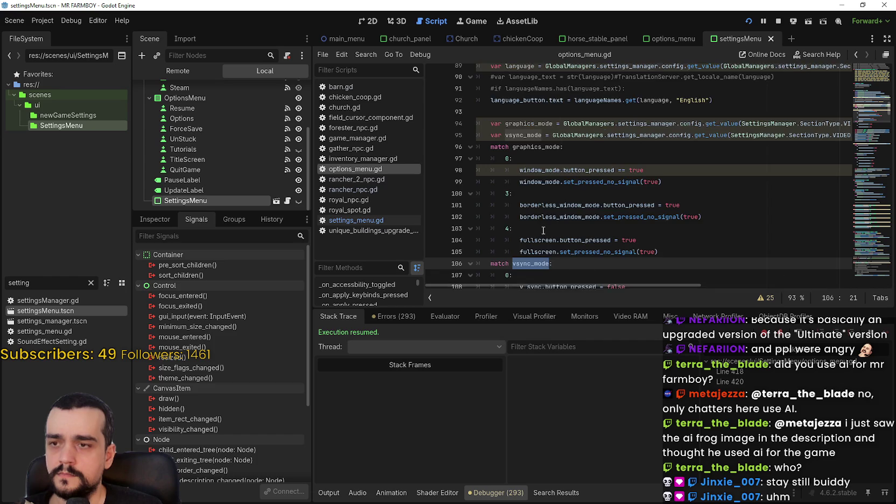
scroll(460, 210, "down", 2)
Step: Add breakpoints on lines 108 and 110 and save the script
left_click(433, 217)
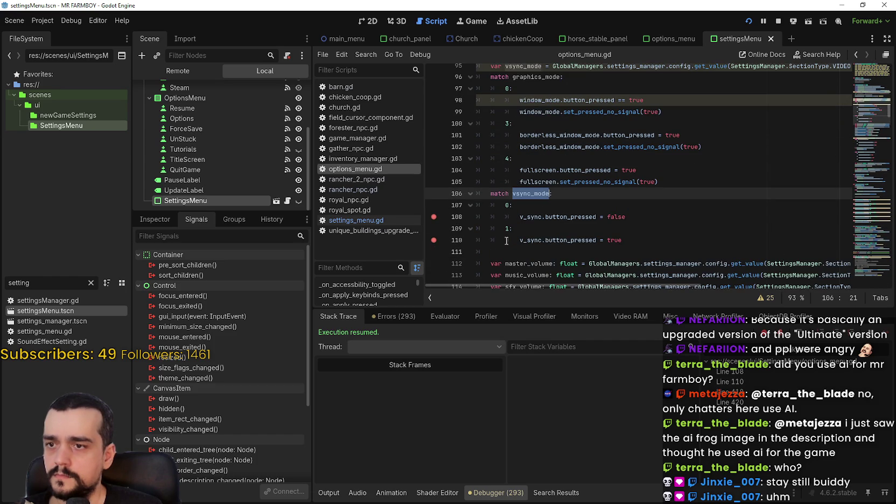
left_click(654, 240)
scroll(594, 249, "down", 3)
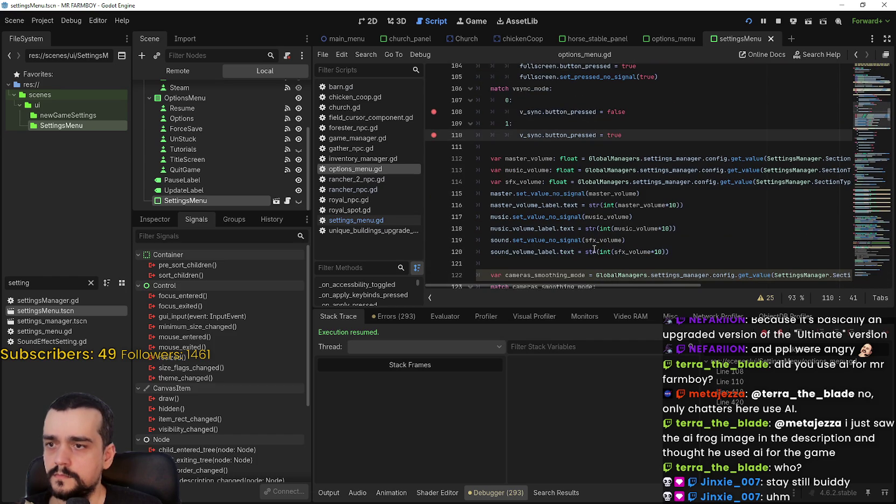
key("Down")
key("ctrl+s")
Step: Scroll further down the script, then close the game's Options screen to its pause menu
scroll(559, 203, "down", 3)
left_click(560, 159)
scroll(560, 210, "down", 4)
scroll(560, 215, "down", 4)
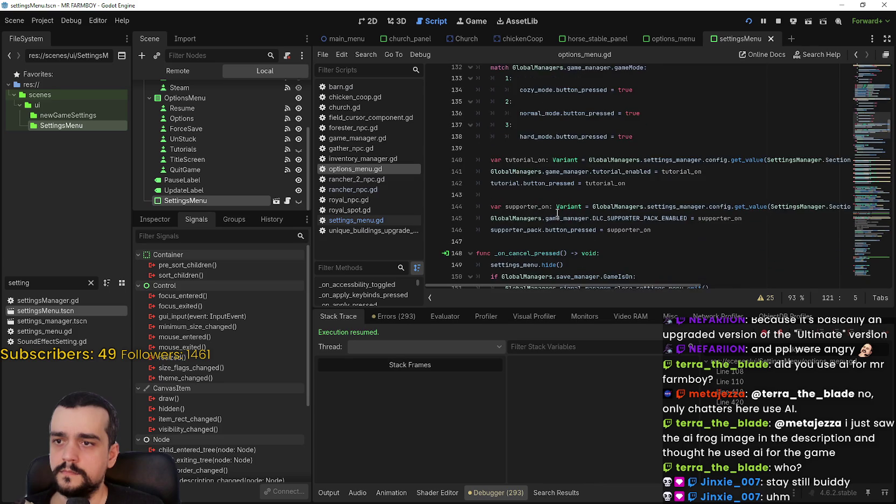
left_click(501, 170)
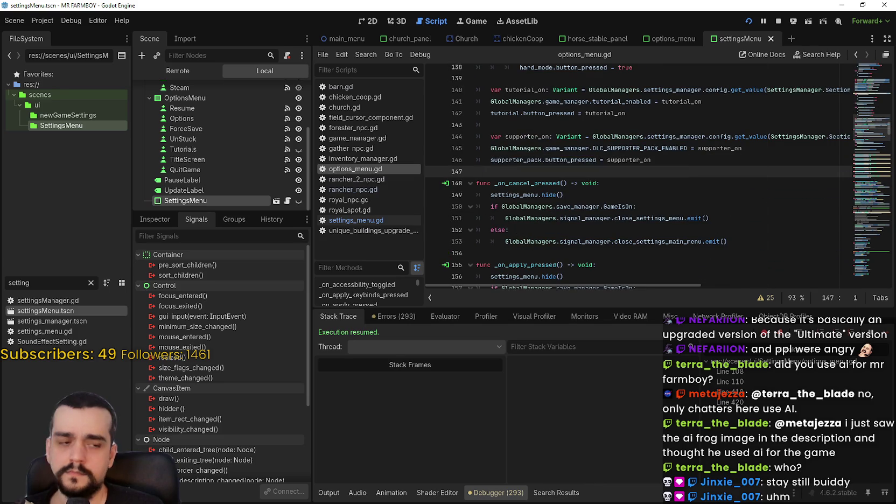
key("alt+Tab")
left_click(408, 428)
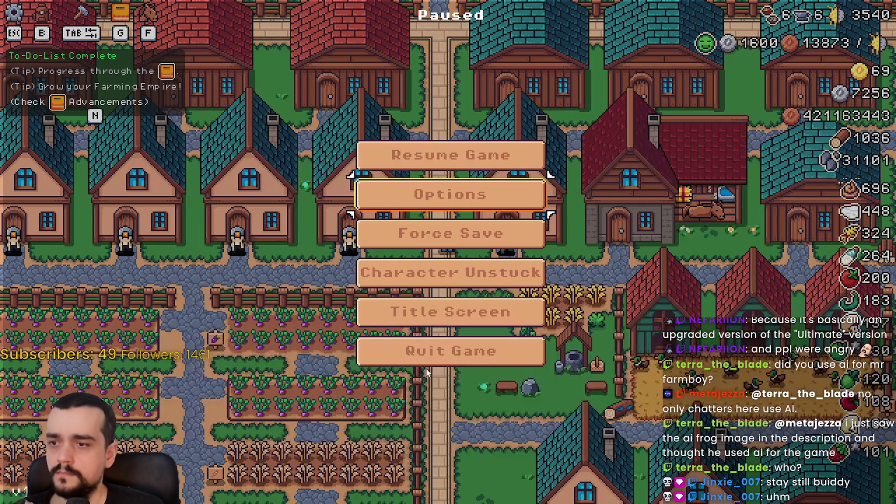
Step: Go to the title screen, continue past the line 110 and 418 breakpoints, and reload Save 1
left_click(488, 320)
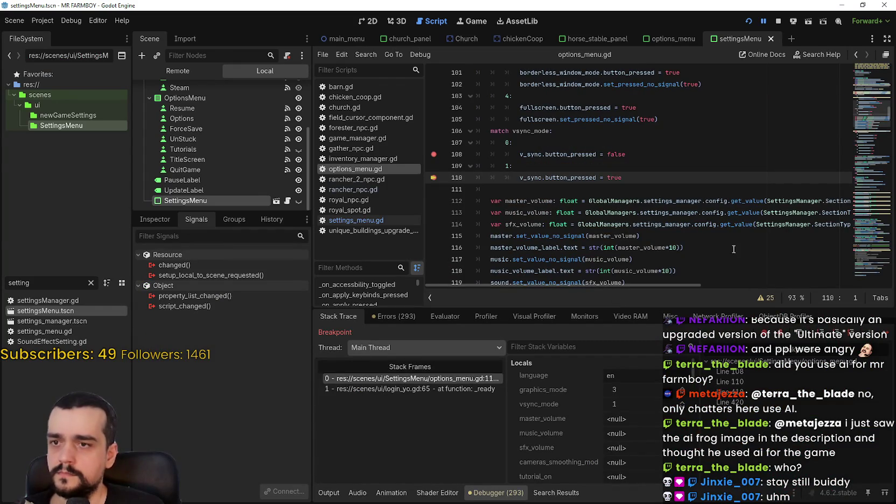
left_click(639, 178, "shift")
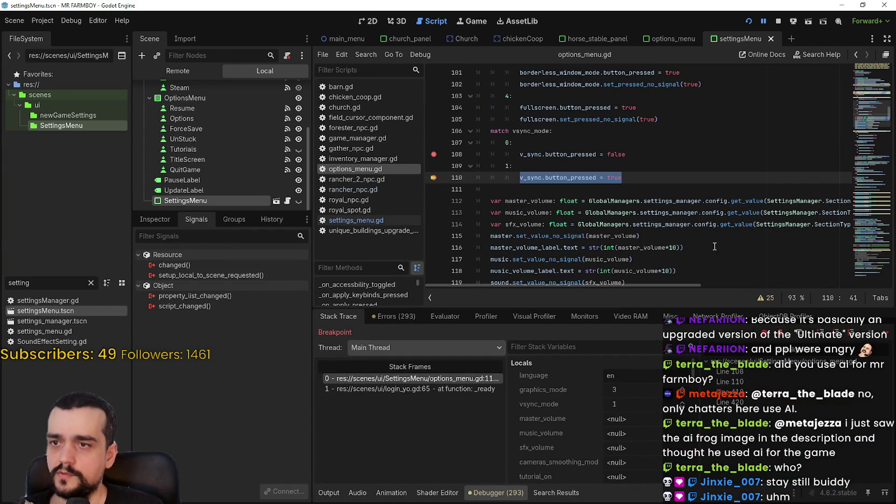
left_click(885, 333)
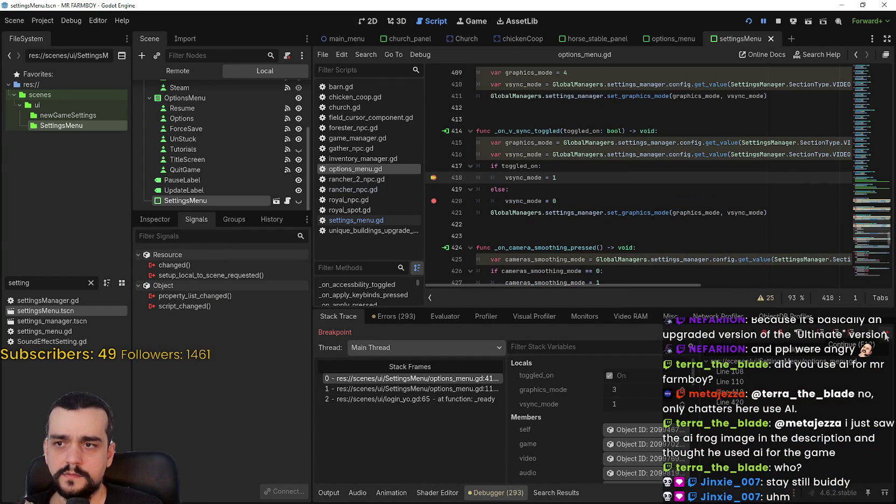
left_click(885, 334)
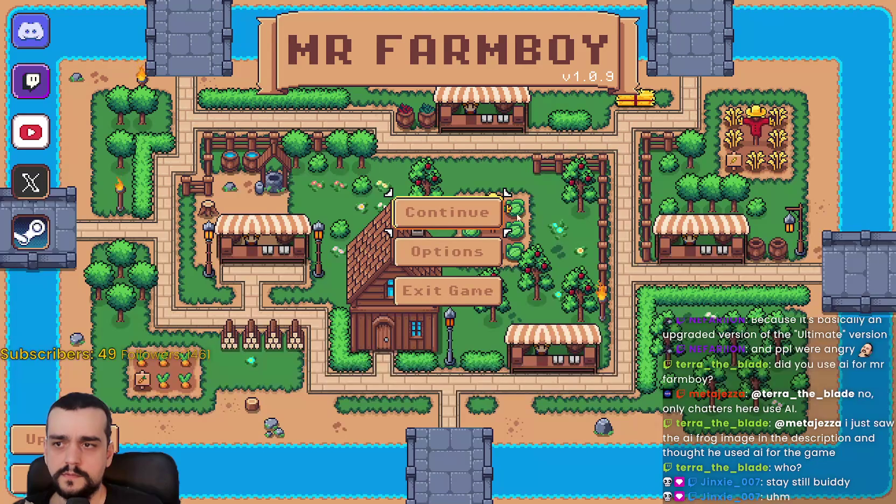
left_click(445, 219)
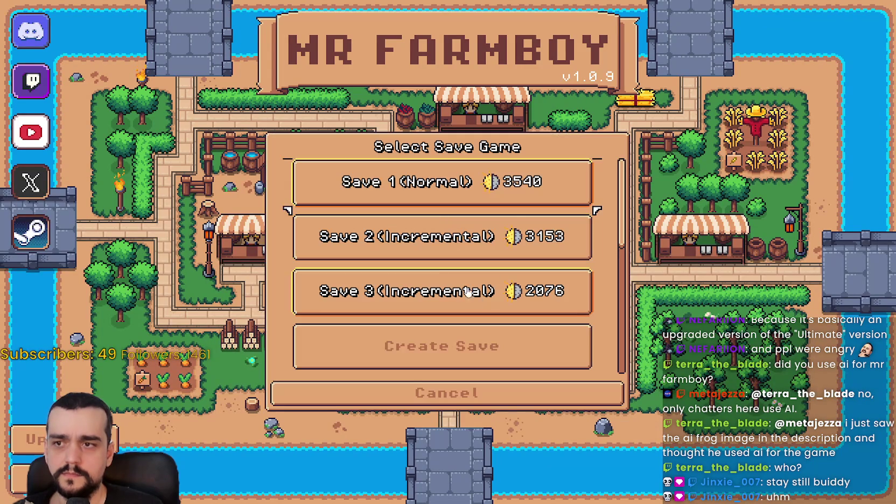
left_click(421, 190)
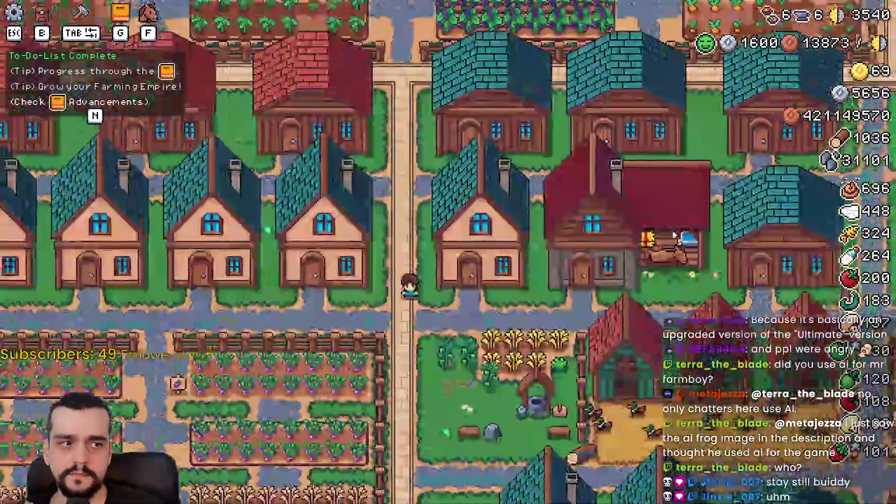
key("alt+Tab")
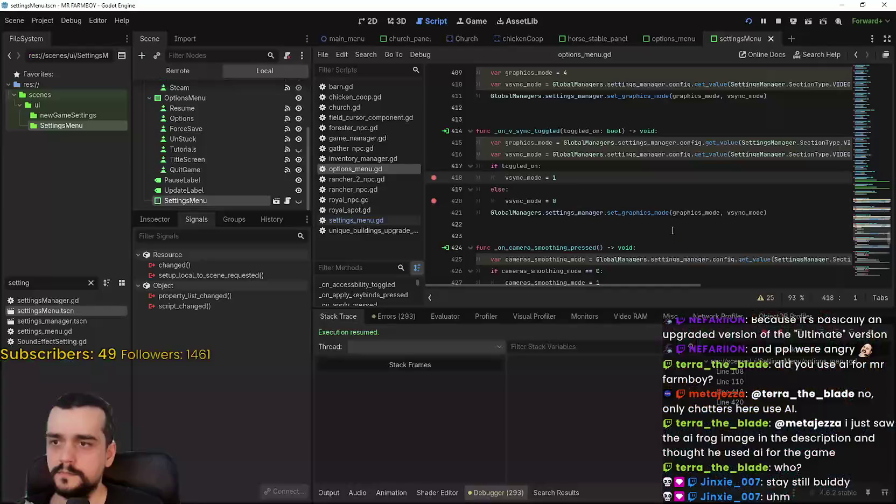
Step: Review options_menu.gd with the caret on line 139, then pause the game to hit the line 110 breakpoint
scroll(581, 213, "up", 2)
scroll(581, 214, "up", 20)
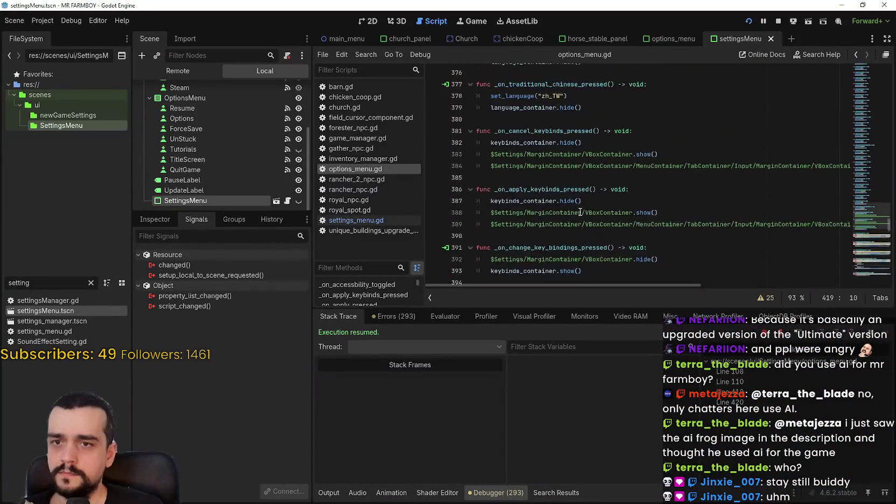
scroll(578, 211, "up", 13)
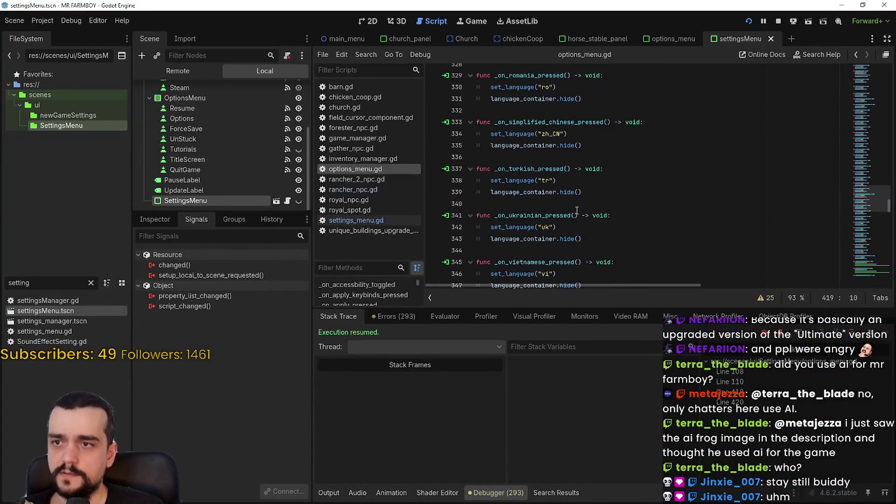
mouse_move(870, 173)
left_mouse_down()
mouse_move(856, 129)
mouse_move(864, 50)
mouse_move(842, 112)
left_mouse_up()
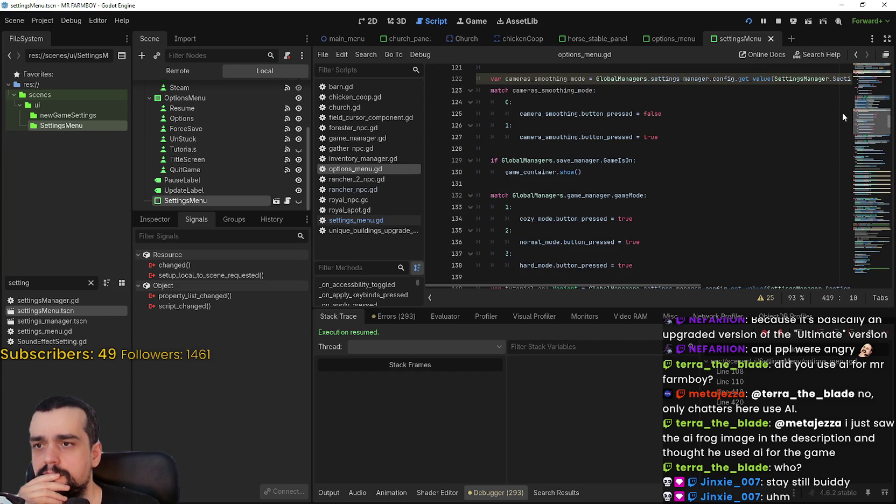
scroll(842, 113, "down", 2)
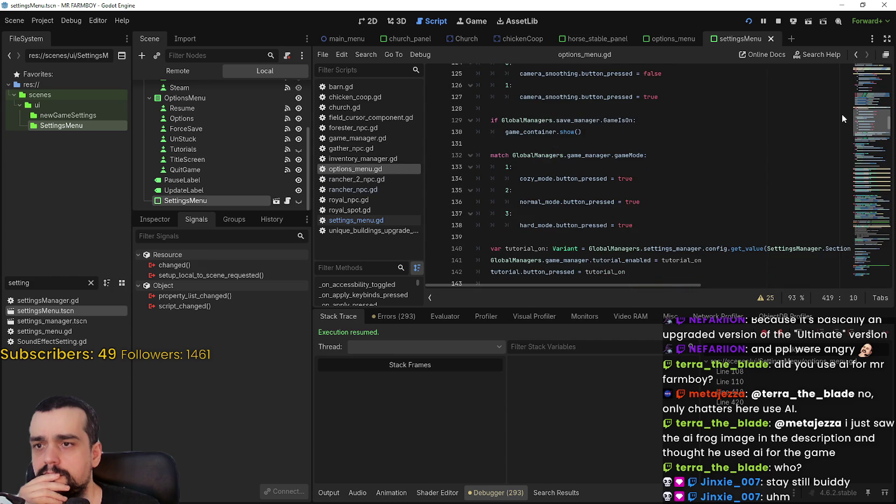
scroll(694, 130, "down", 2)
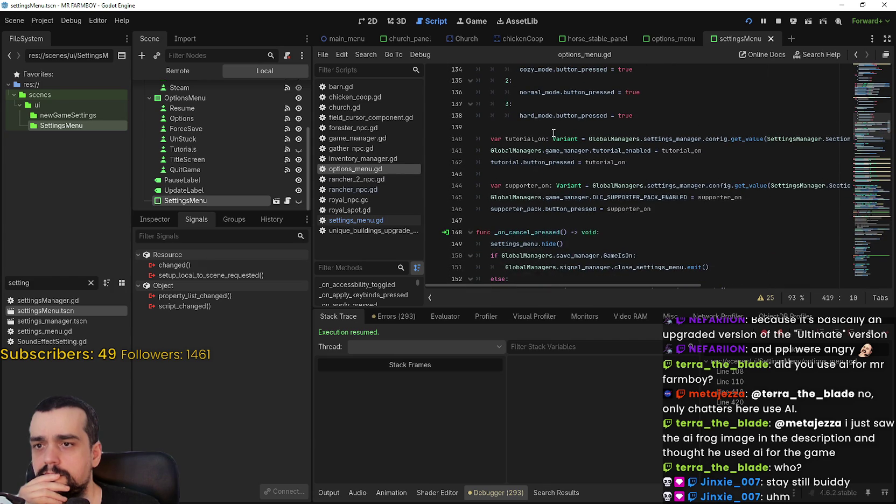
left_click(552, 127)
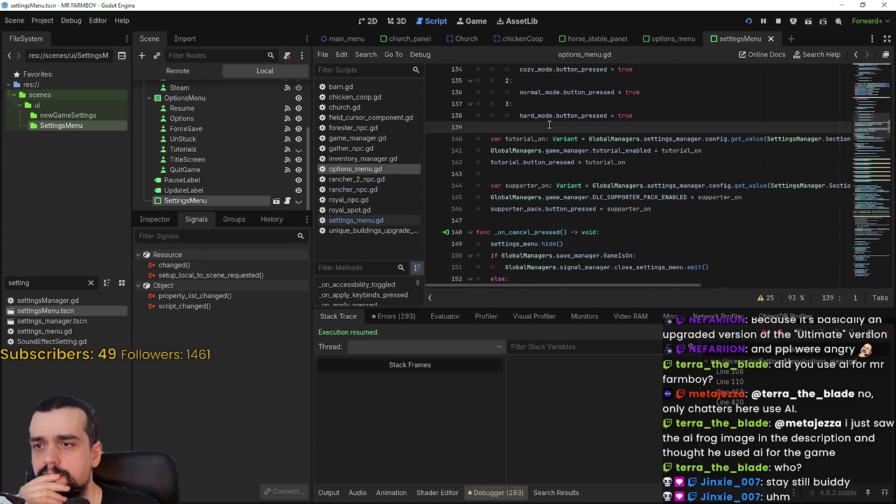
scroll(549, 125, "down", 2)
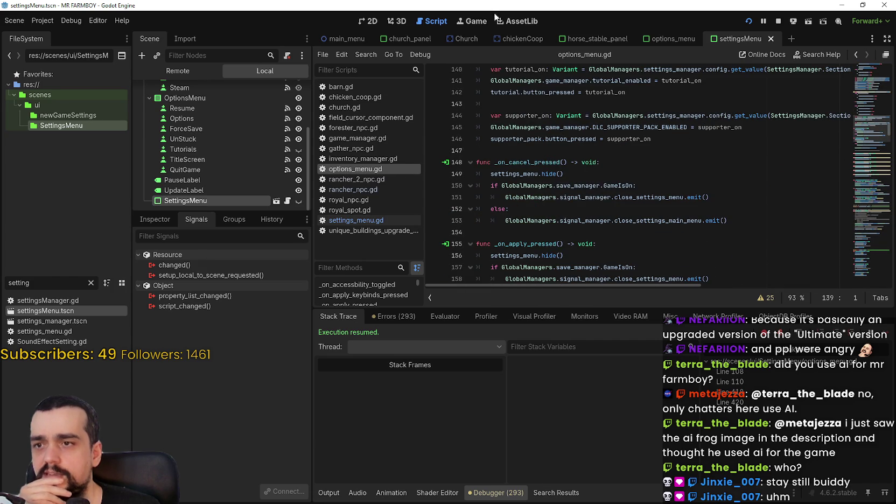
scroll(563, 199, "up", 4)
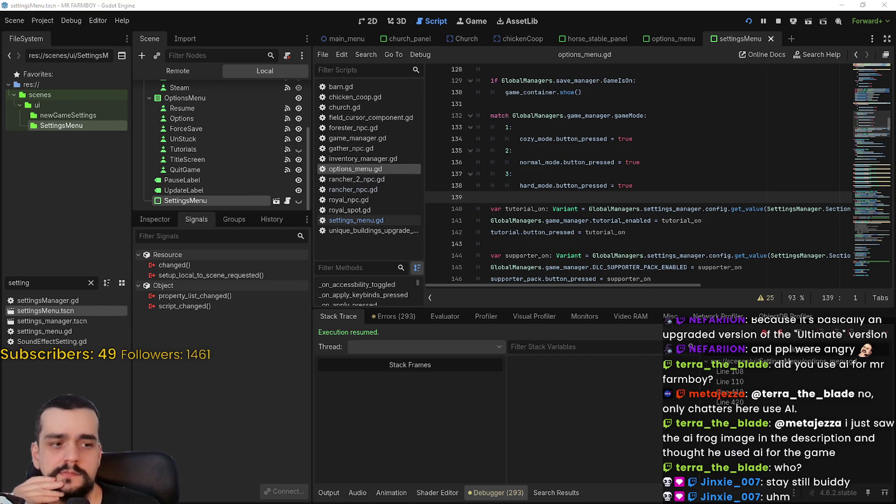
key("alt+Tab")
key("Escape")
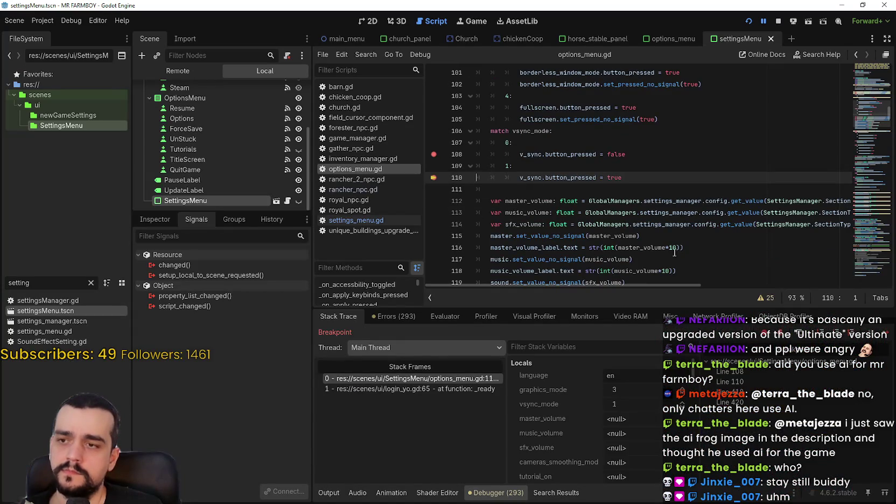
Step: Resume past the breakpoint and start a new Normal Mode save without the To-Do-List tutorial
key("F12")
key("F12")
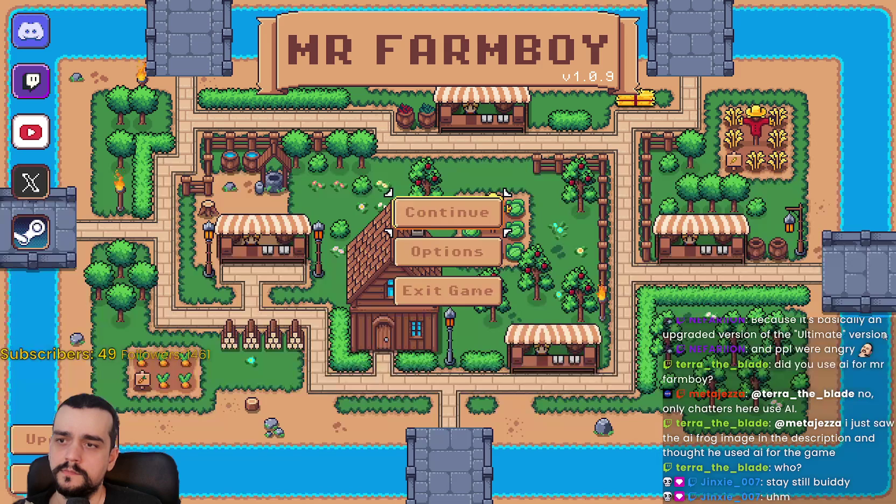
left_click(481, 224)
scroll(473, 304, "down", 2)
left_click(485, 266)
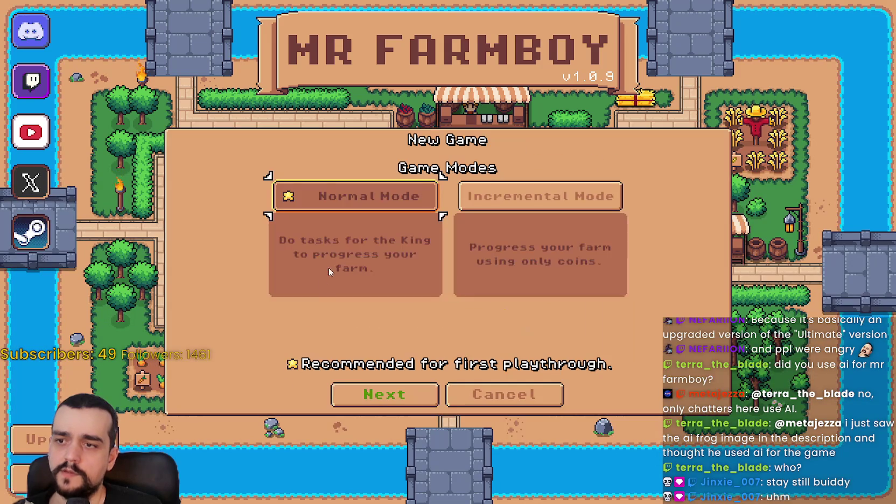
left_click(391, 401)
left_click(392, 395)
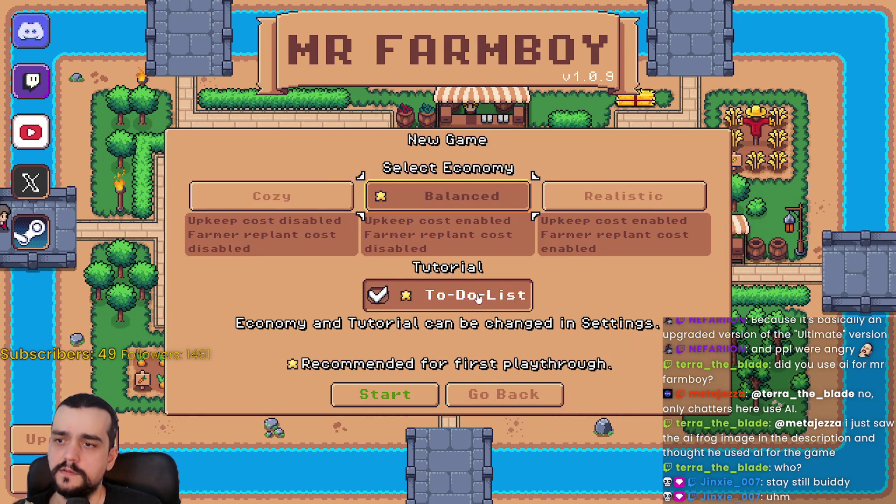
left_click(481, 295)
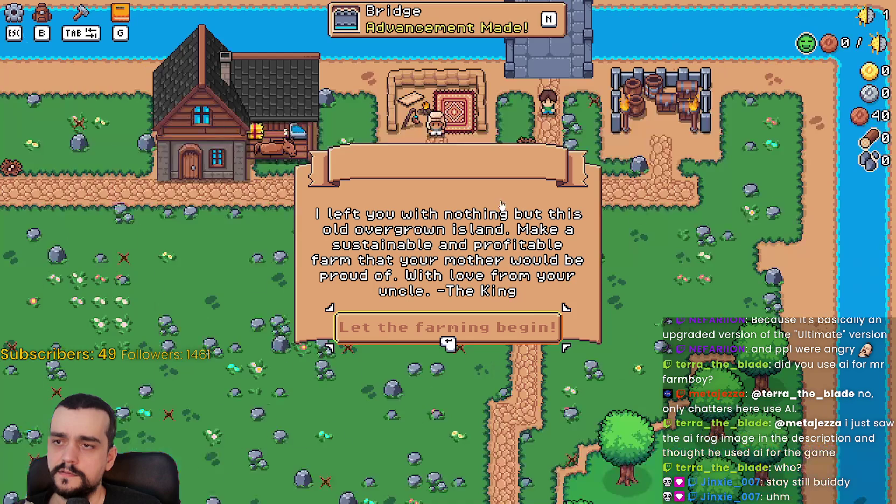
left_click(517, 337)
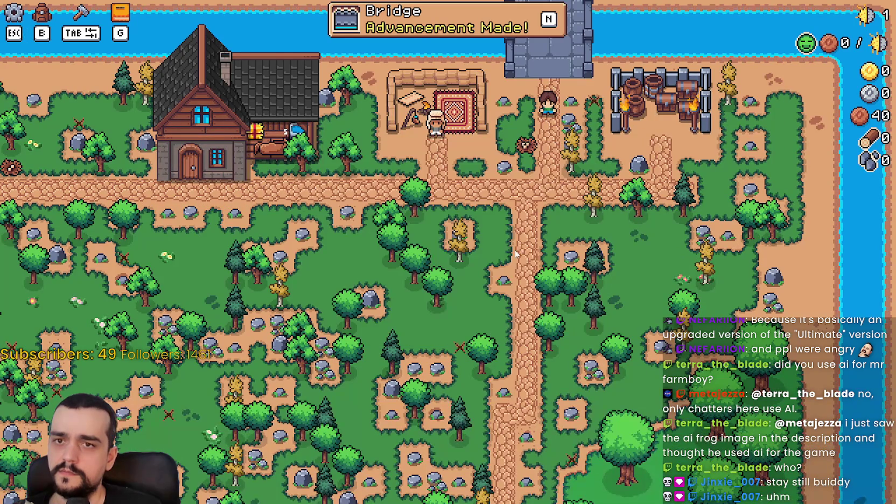
Step: Check the Options window in the new game, then quit the game
key("Escape")
left_click(458, 192)
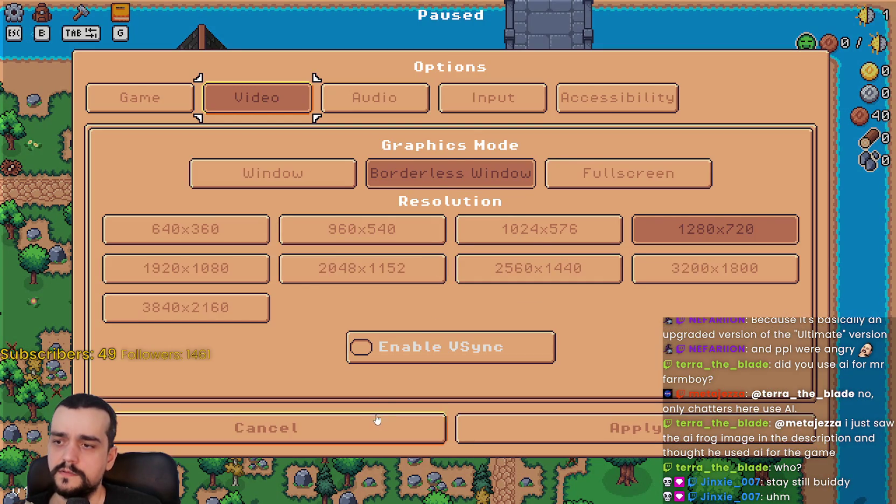
left_click(376, 420)
left_click(474, 356)
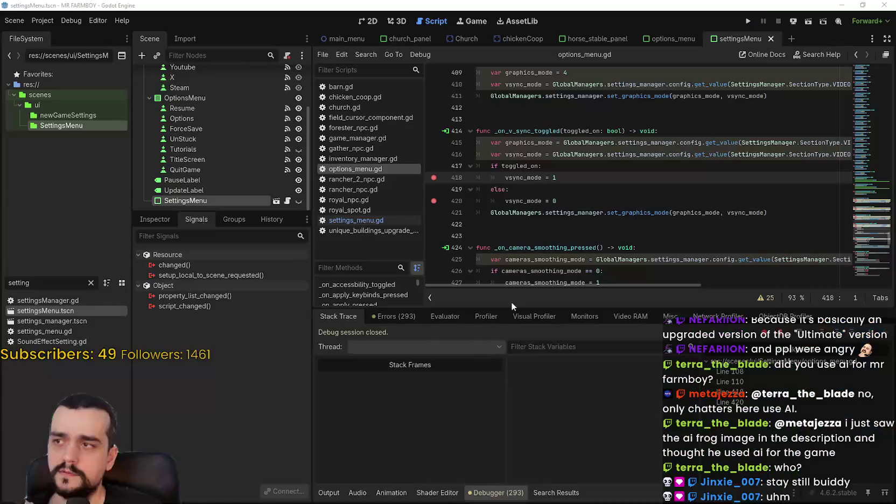
Step: Remove the breakpoints on lines 418 and 420 in _on_v_sync_toggled
left_click(556, 201)
left_click(433, 177)
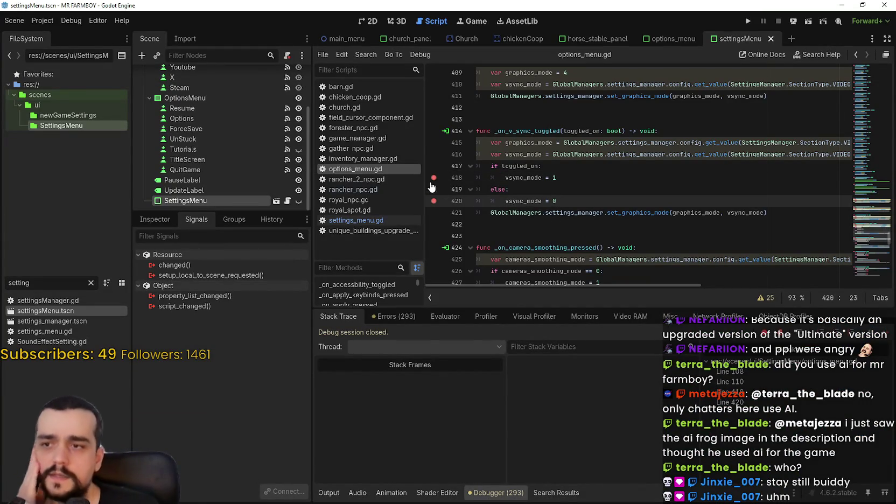
left_click(607, 193)
left_click(604, 204)
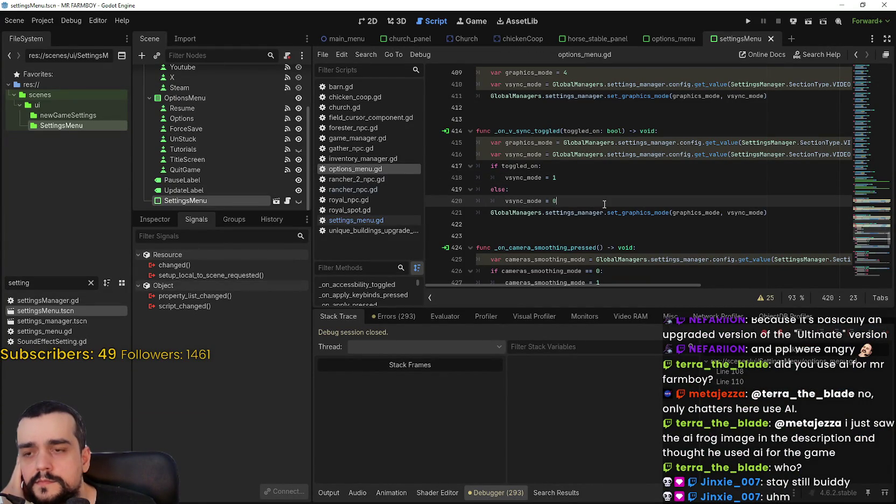
Step: Select SettingsMenu and scroll options_menu.gd up to _ready and set_all_settings around line 80
left_click(227, 199)
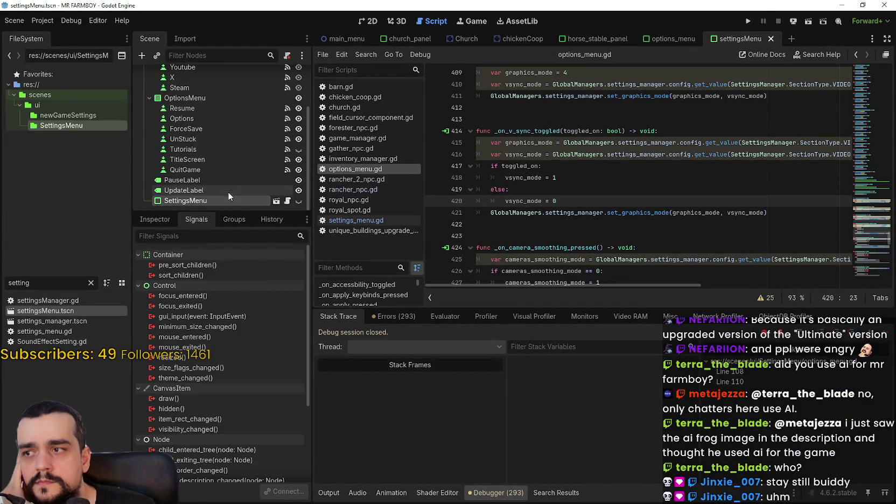
scroll(227, 176, "up", 3)
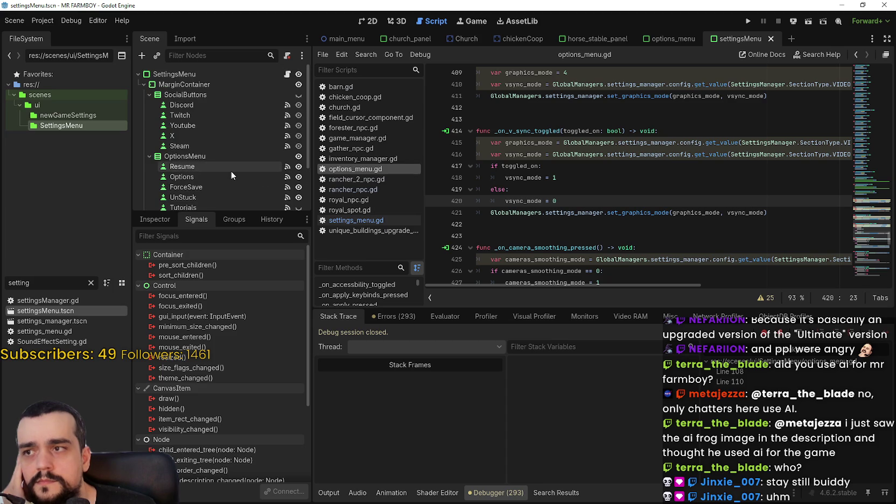
scroll(231, 171, "down", 3)
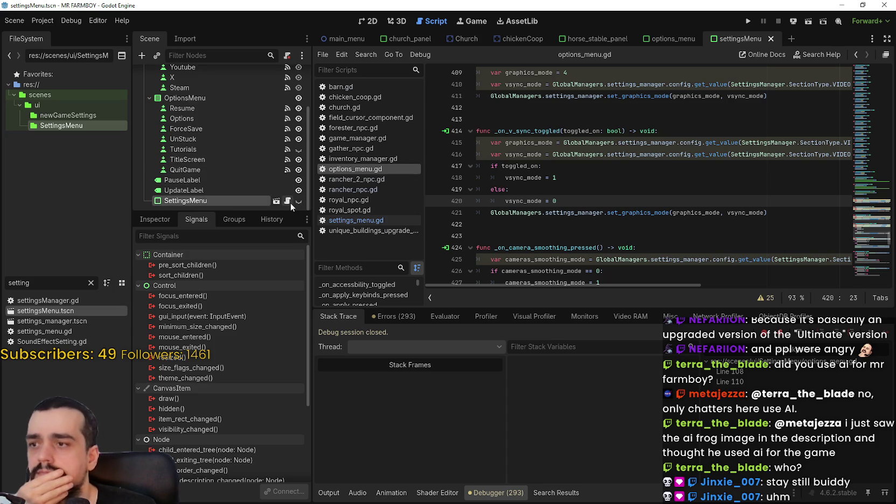
scroll(561, 197, "up", 3)
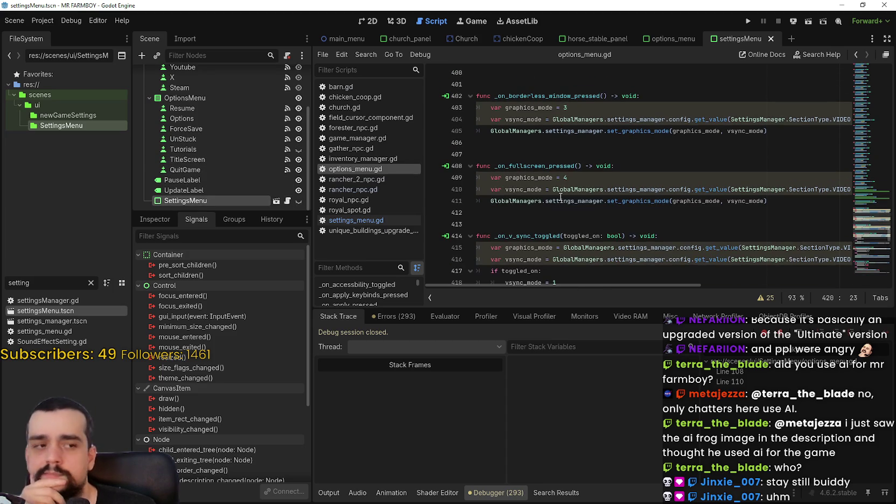
scroll(560, 197, "up", 1)
scroll(592, 232, "up", 2)
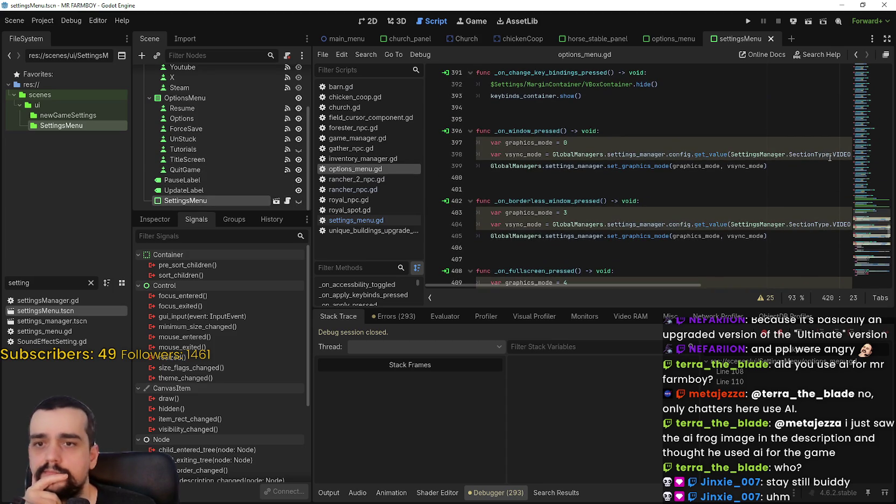
mouse_move(881, 197)
left_mouse_down()
mouse_move(870, 240)
mouse_move(859, 98)
left_mouse_up()
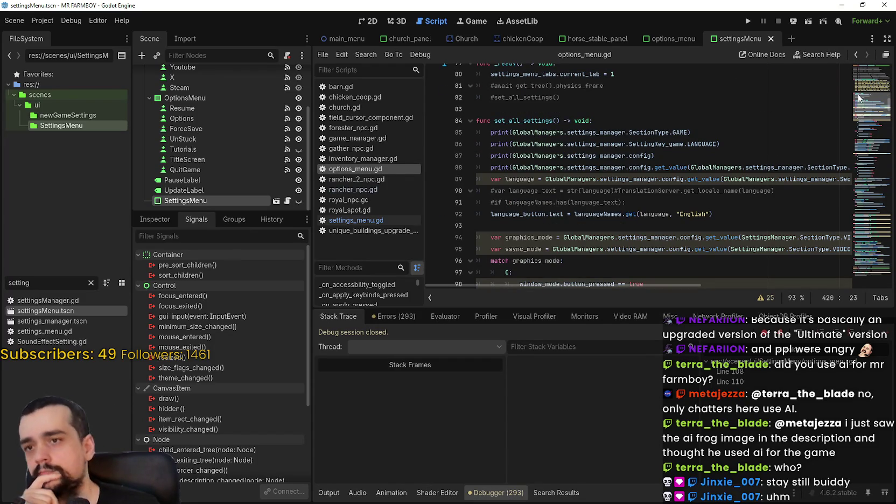
left_click_drag(859, 97, 860, 97)
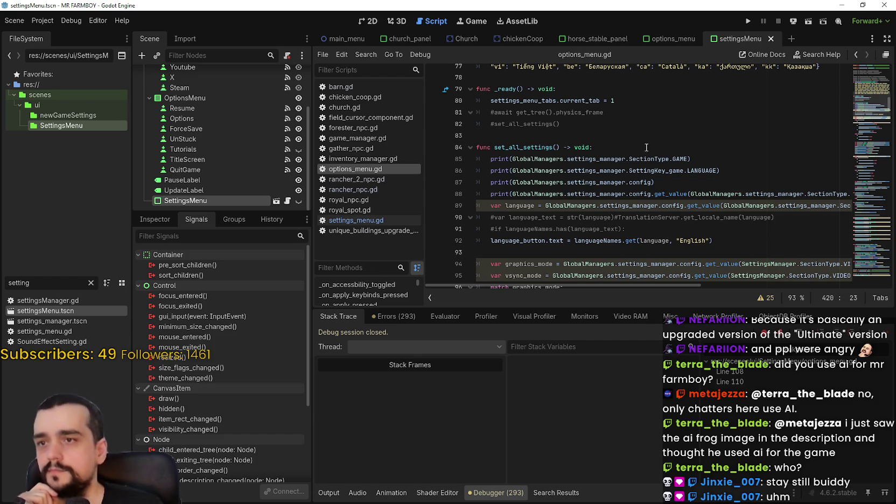
Step: Search the project for set_all_settings and jump to its call in login_yo.gd
double_click(548, 147)
scroll(631, 248, "up", 2)
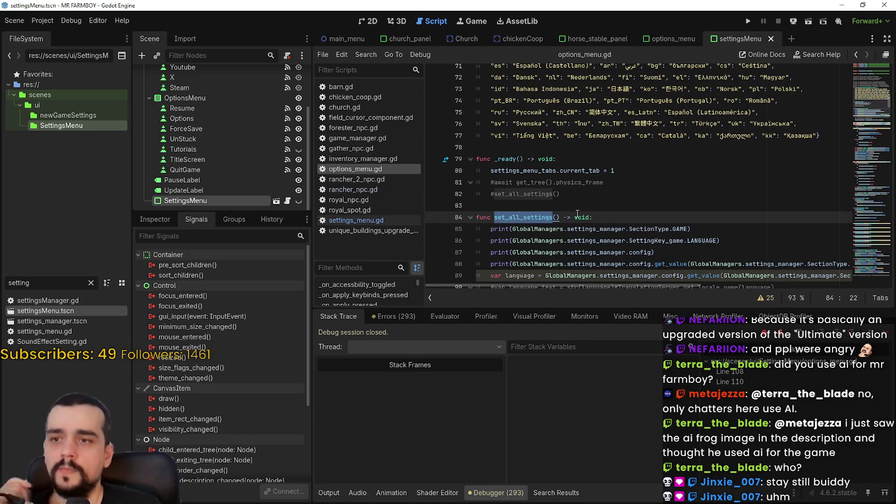
key("ctrl+shift+f")
left_click(468, 305)
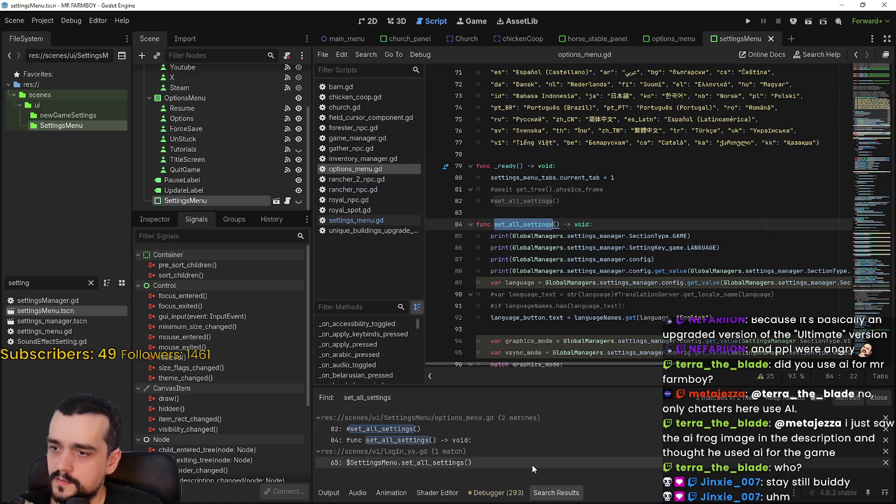
left_click(532, 464)
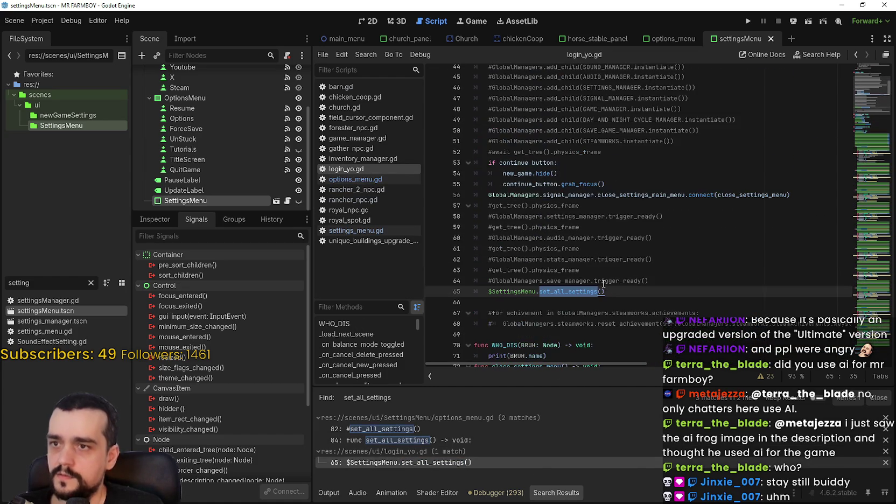
Step: Select the set_all_settings() call on line 65, then open the options_menu.gd line 82 match
scroll(612, 284, "up", 6)
scroll(525, 253, "down", 3)
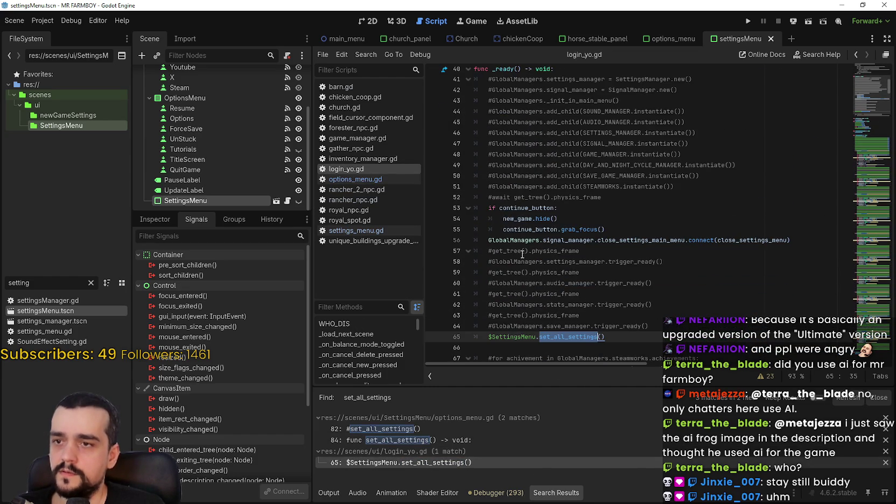
scroll(519, 256, "down", 3)
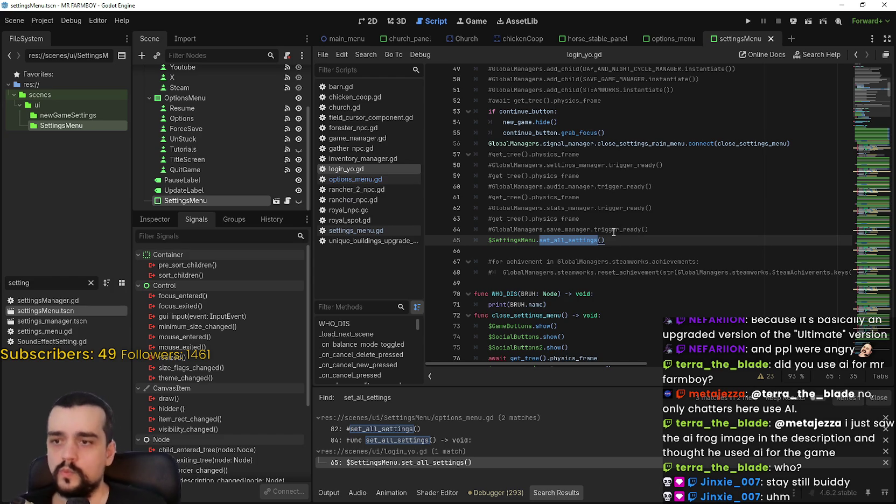
left_click_drag(612, 242, 486, 245)
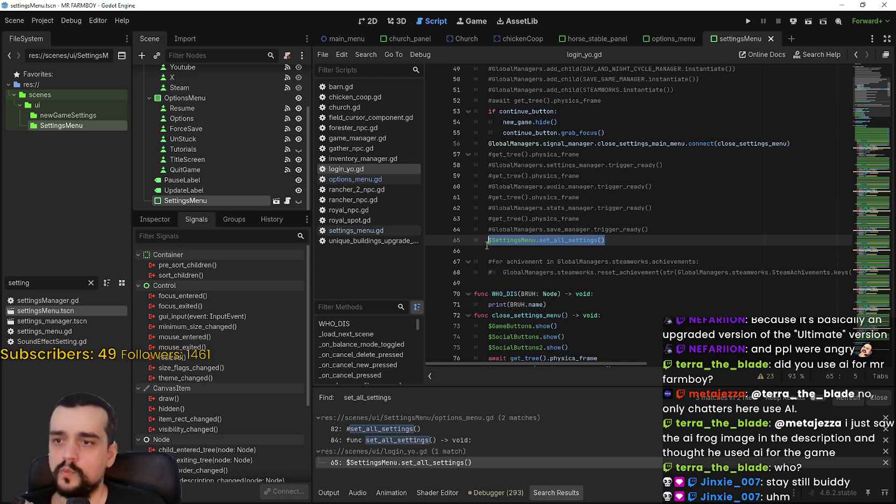
left_click(619, 244)
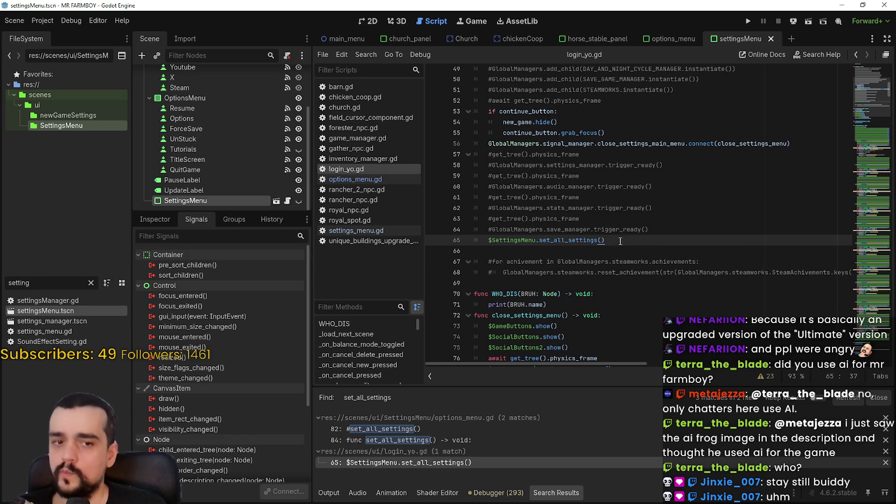
scroll(617, 268, "up", 5)
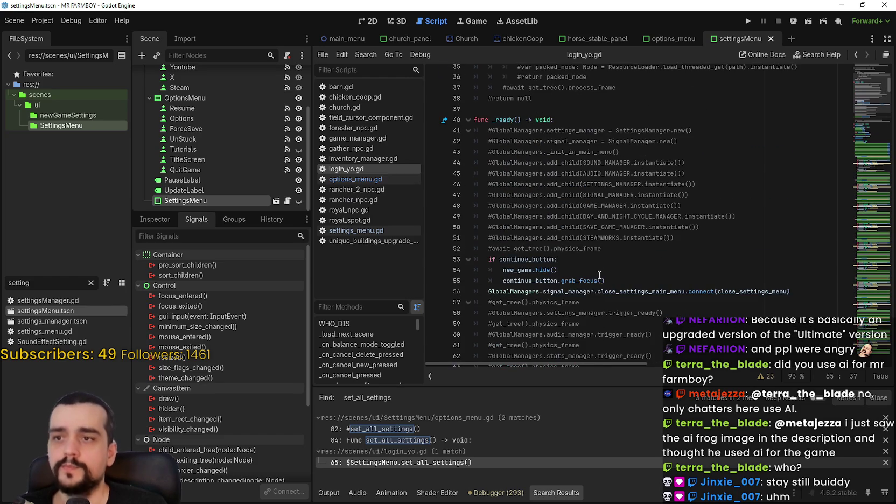
scroll(594, 280, "down", 3)
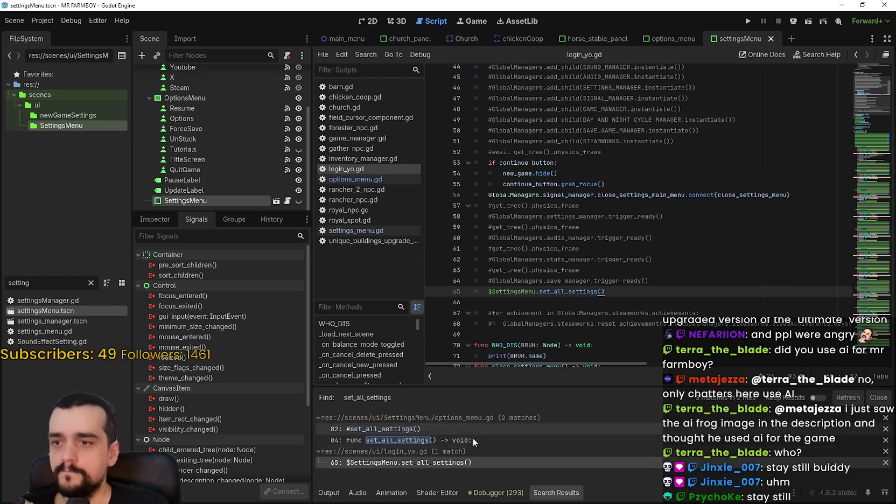
left_click_drag(540, 292, 608, 295)
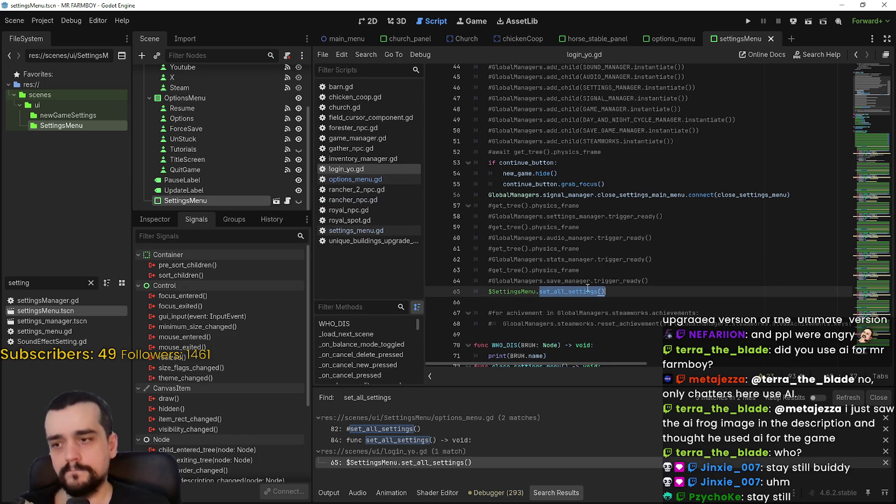
left_click(416, 429)
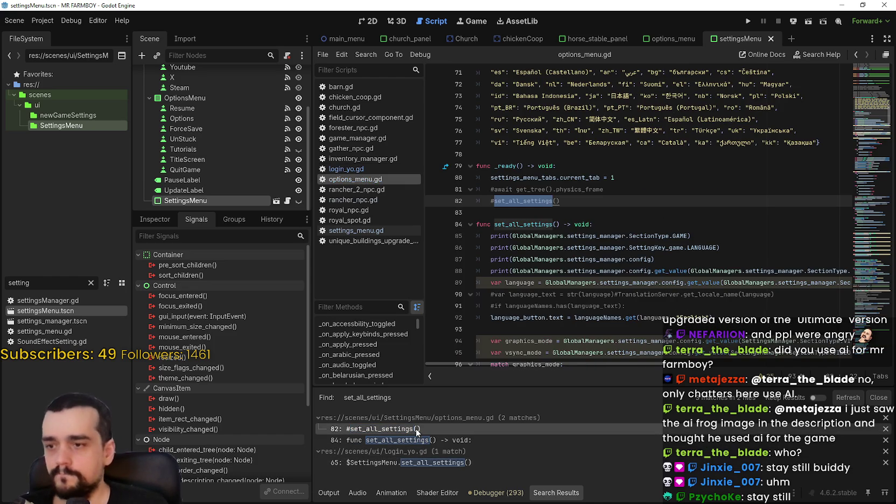
Step: Select the commented-out await and set_all_settings lines in _ready
left_click(602, 208)
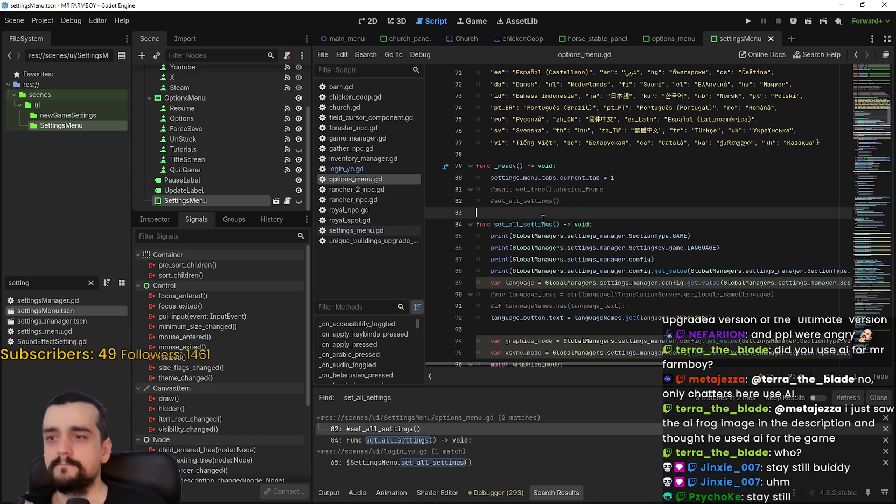
left_click(499, 198)
left_click(579, 201)
left_click_drag(575, 201, 502, 189)
scroll(584, 277, "down", 6)
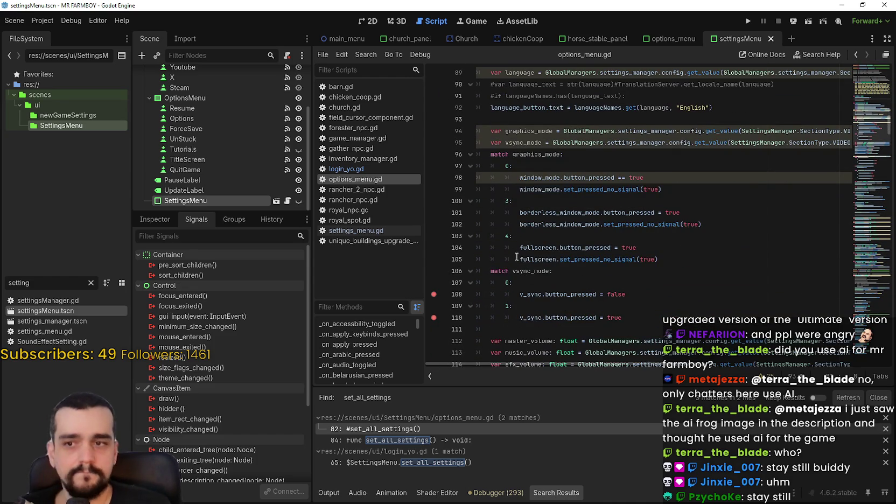
scroll(517, 263, "up", 5)
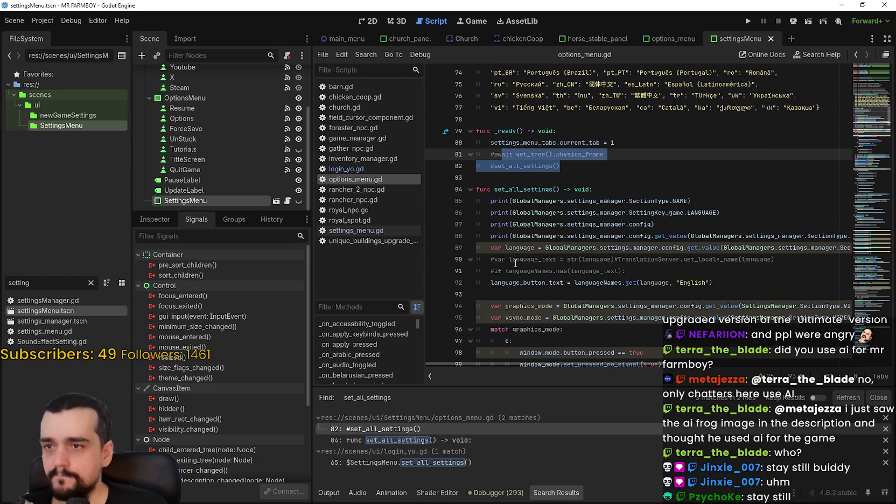
Step: Reselect lines 81–82 in full, then switch to GitHub Desktop
left_click(564, 168)
left_click(492, 154)
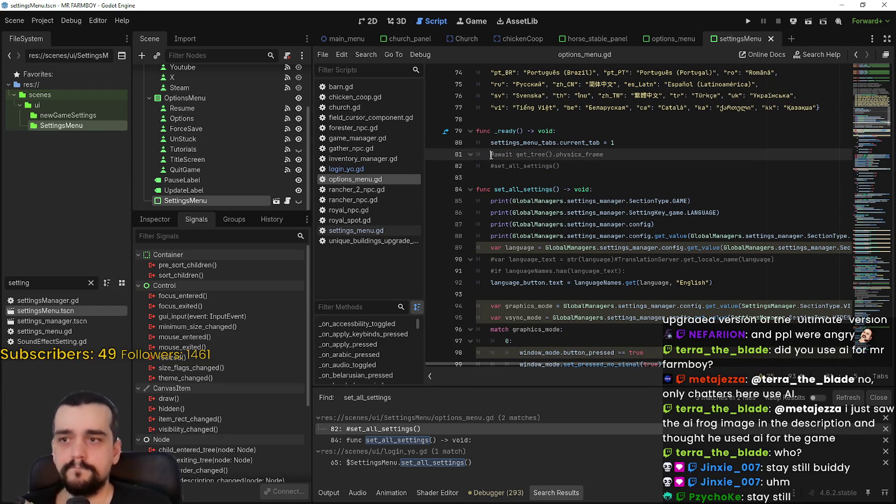
left_click(494, 167)
left_click_drag(664, 171, 462, 156)
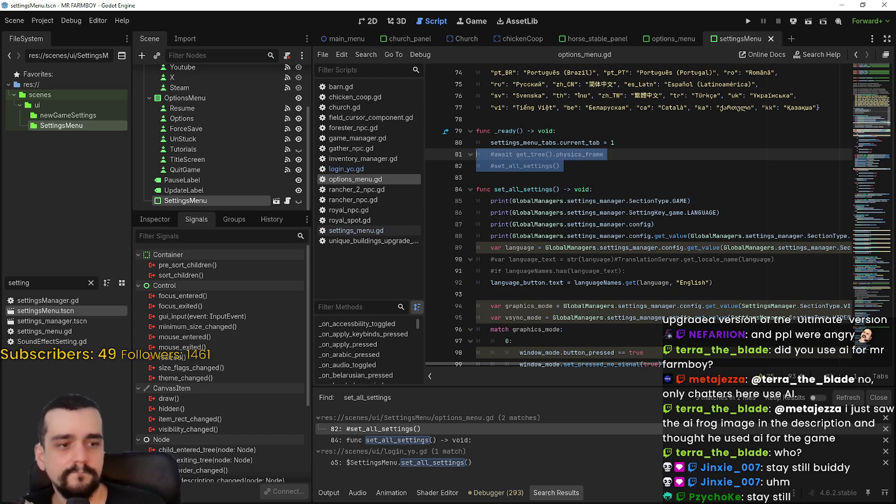
key("alt+Tab")
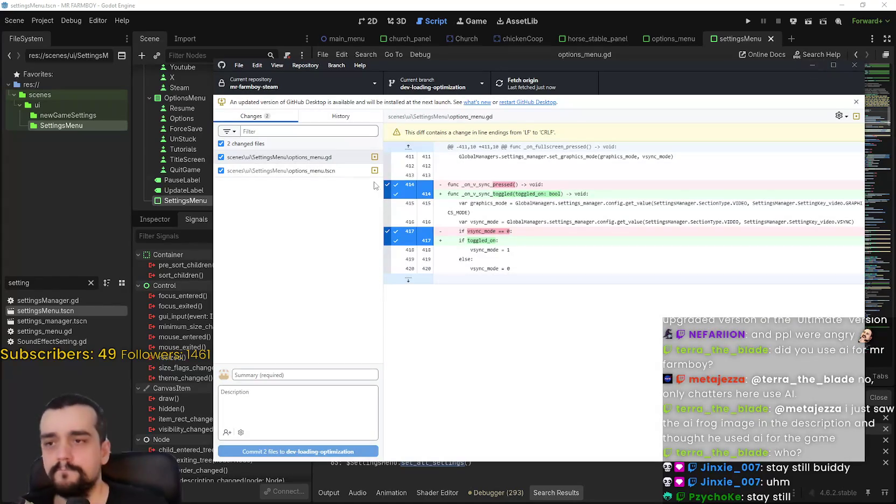
Step: Browse the commit history to the v1.0.9-optimization1 commit
left_click(341, 117)
scroll(318, 269, "down", 1)
left_click(296, 243)
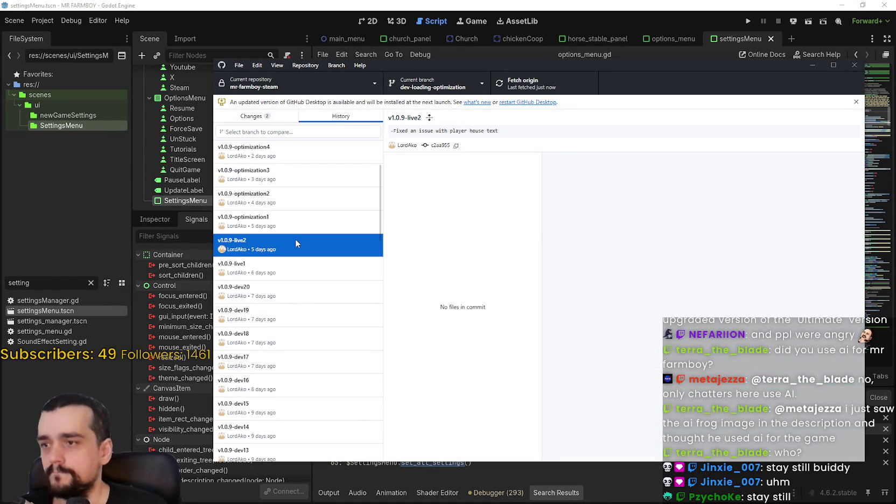
left_click(267, 271)
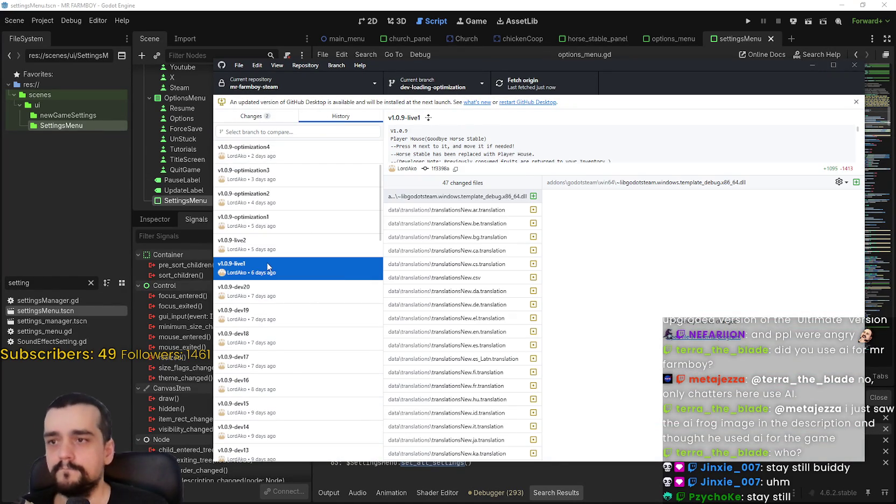
left_click(282, 219)
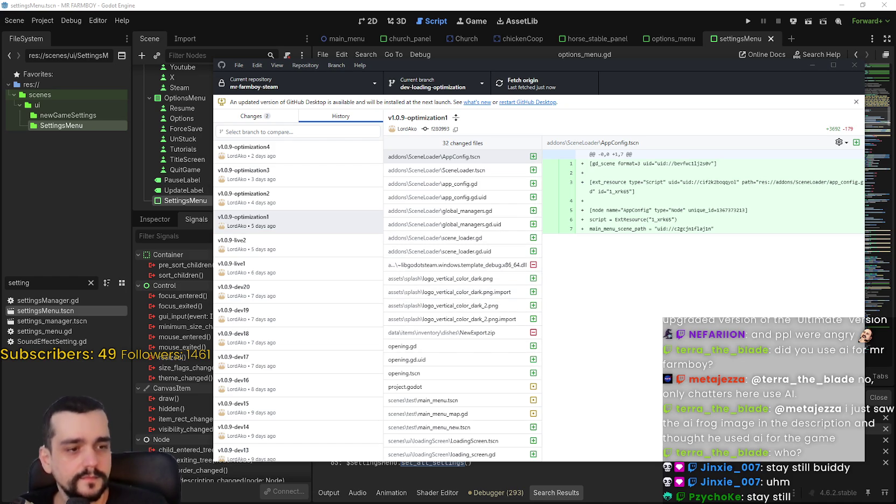
Step: Show that commit's diff for scripts/globals/settingsManager.gd
key("alt+Tab")
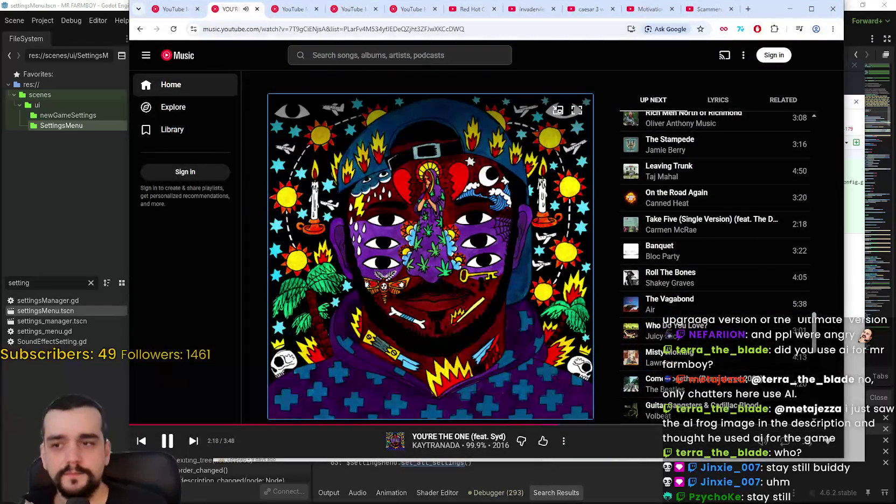
key("alt+Tab")
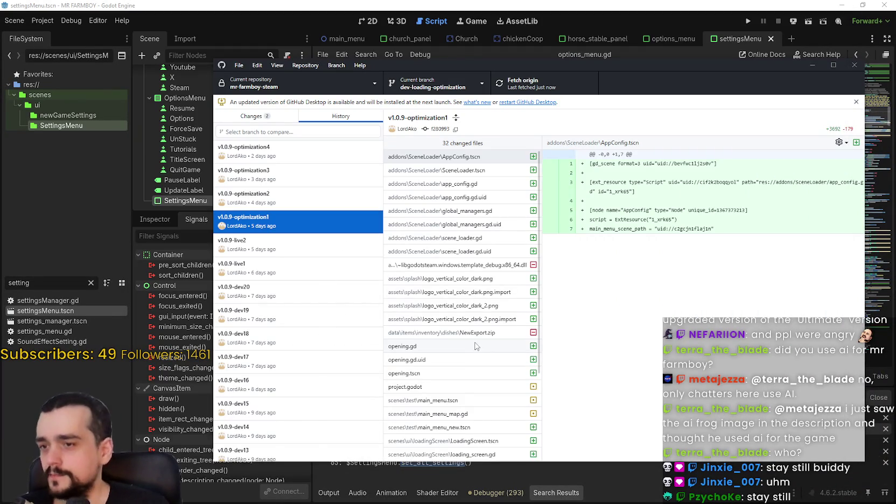
scroll(474, 324, "down", 4)
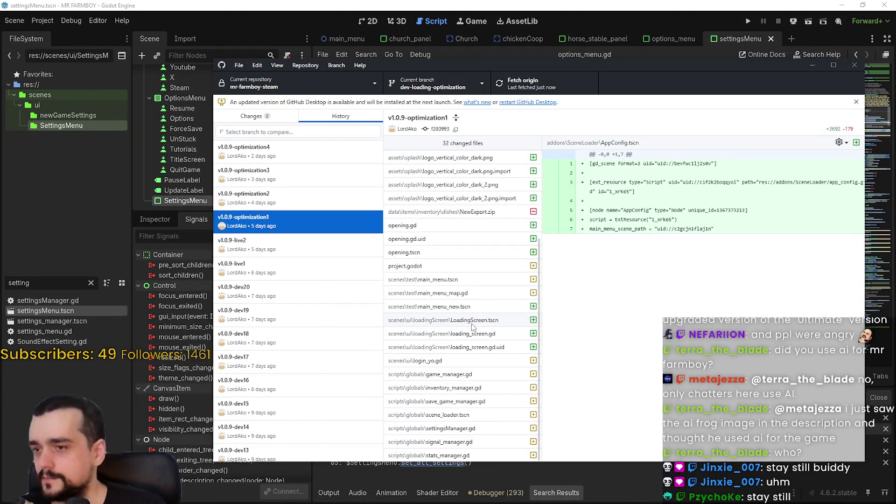
left_click(462, 431)
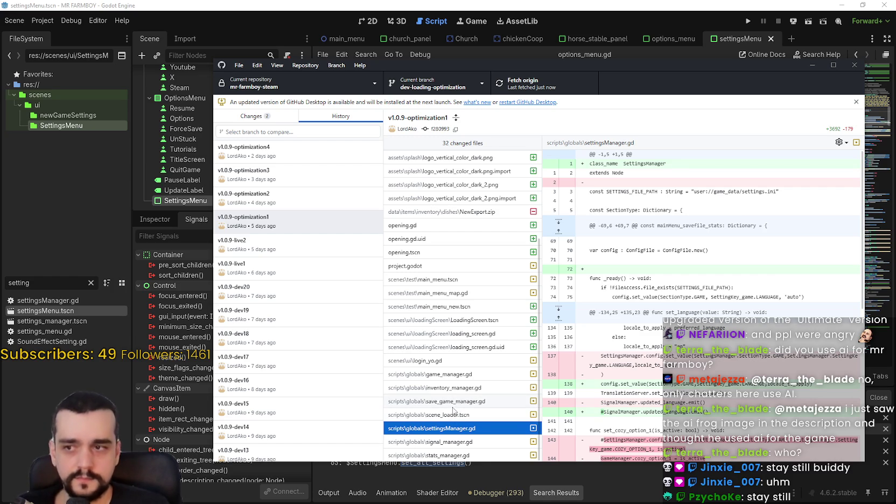
Step: Scroll the changed-files list back to the top and minimize GitHub Desktop to return to Godot
scroll(455, 407, "up", 3)
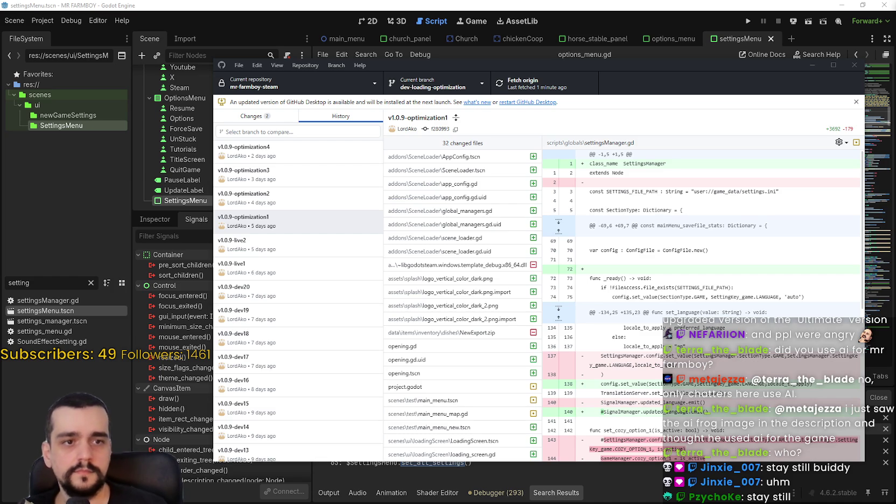
left_click(435, 4)
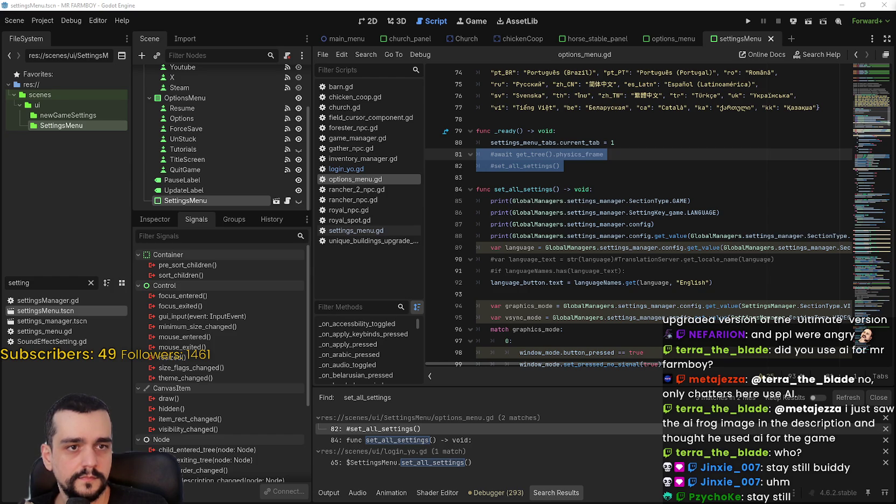
Step: Uncomment lines 81–82 of options_menu.gd with Ctrl+K and save
key("ctrl+k")
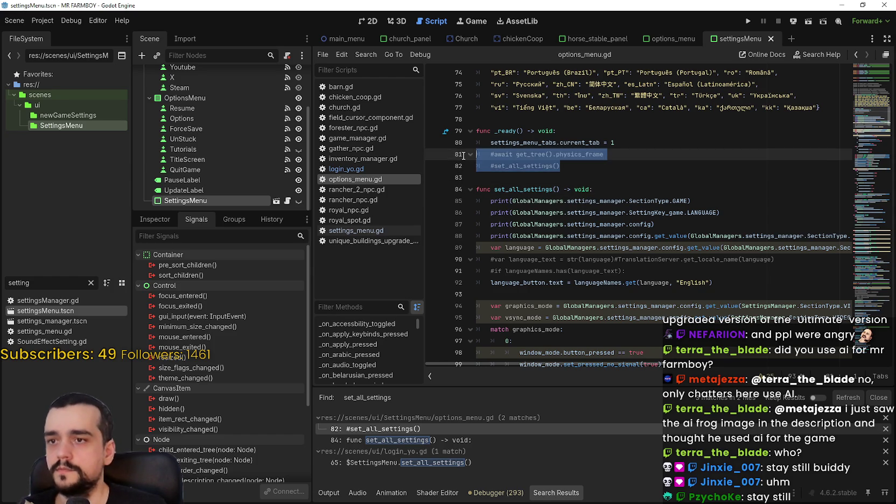
left_click(623, 165)
key("ctrl+s")
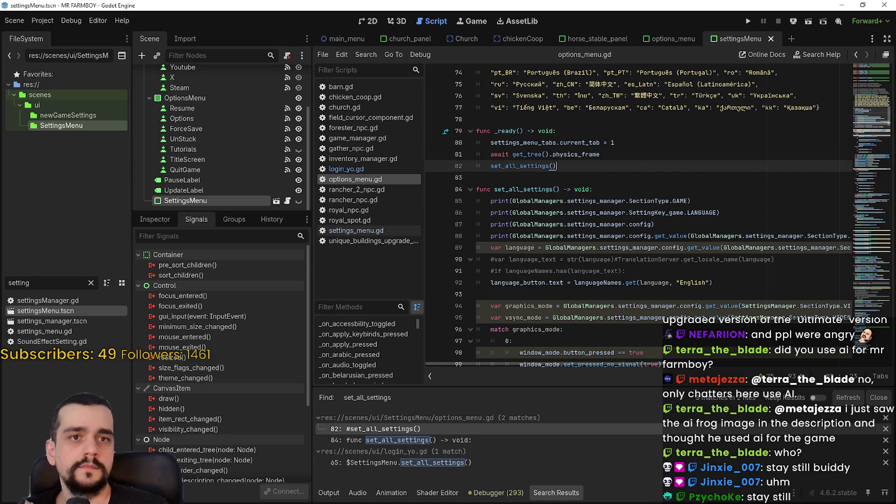
left_click(605, 159)
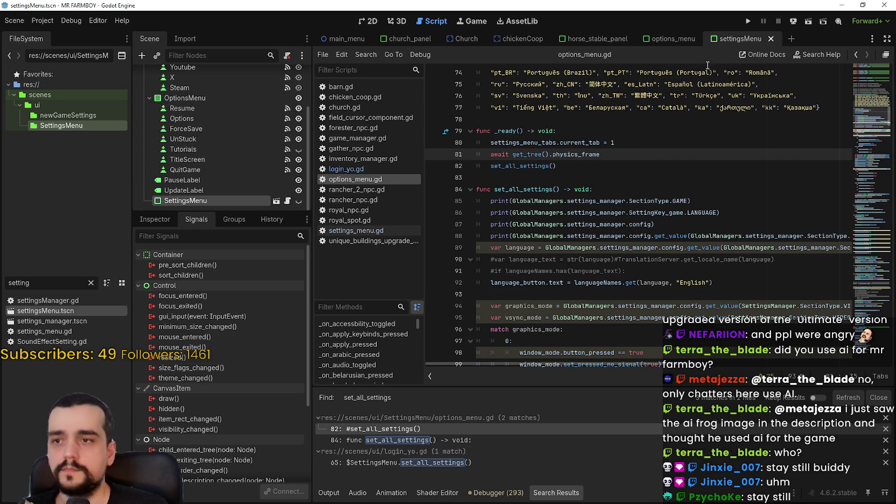
Step: Run the project with F5 and continue past the line 110 breakpoint to the title screen
left_click(750, 21)
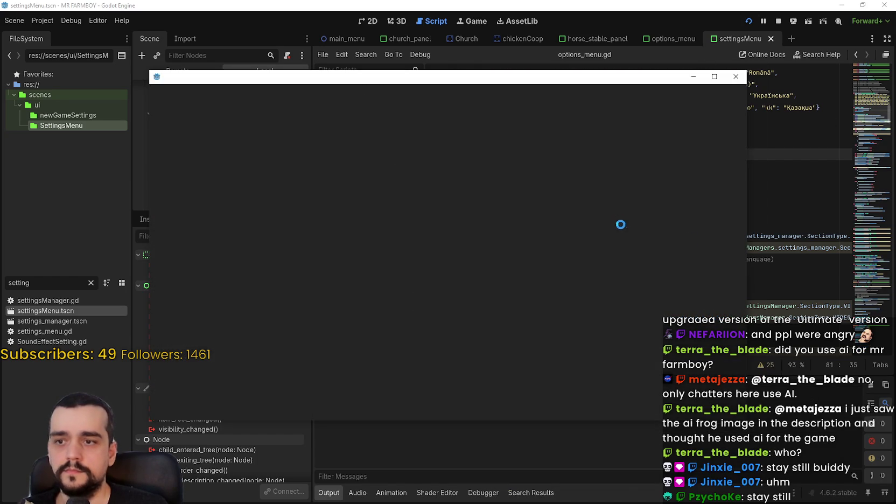
scroll(574, 208, "down", 2)
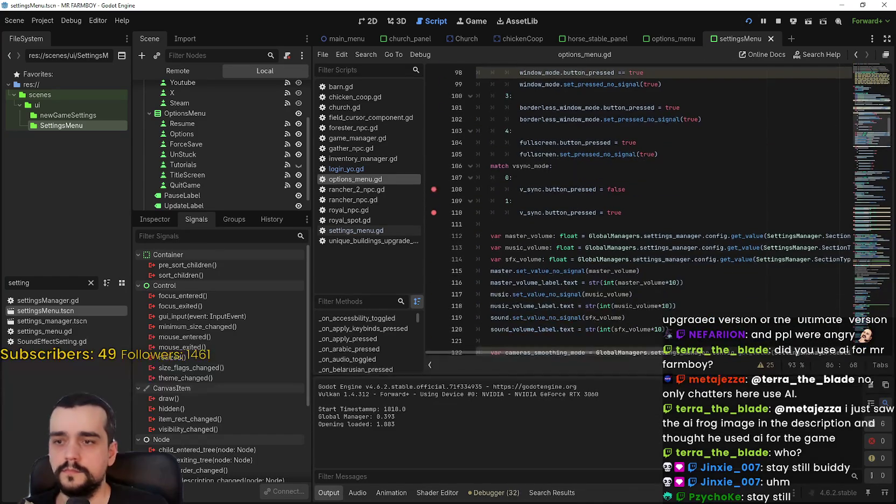
key("F5")
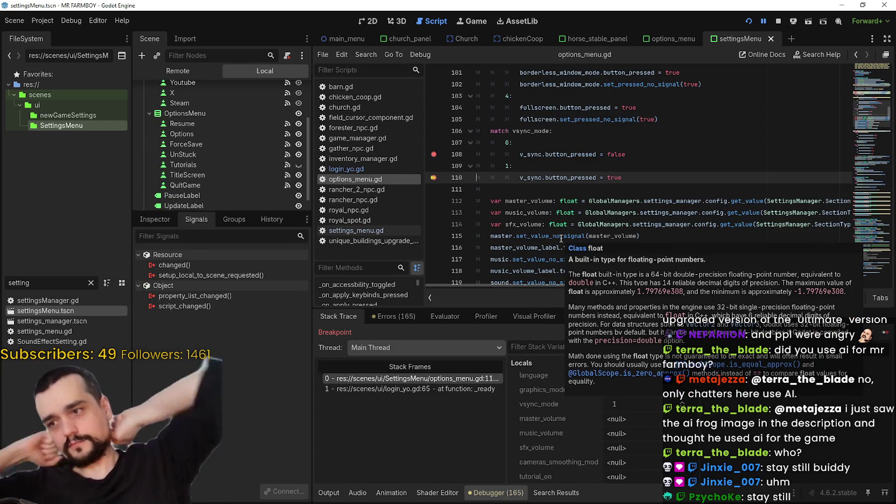
key("F12")
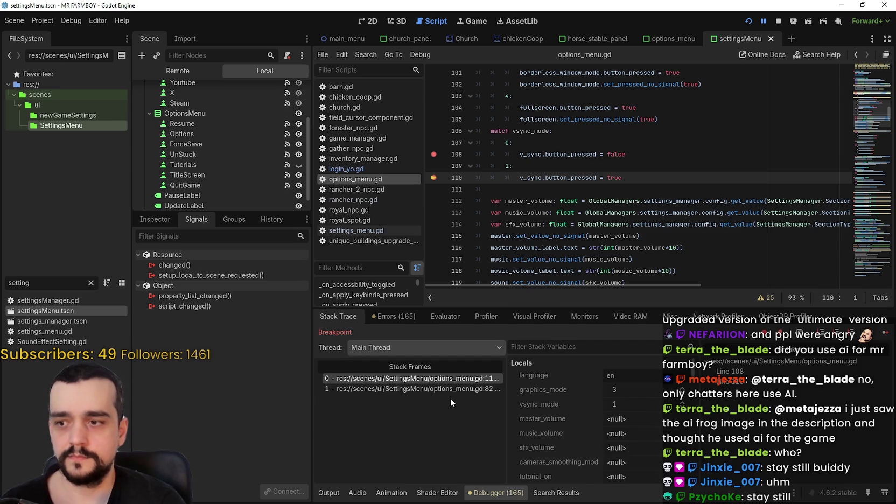
key("F12")
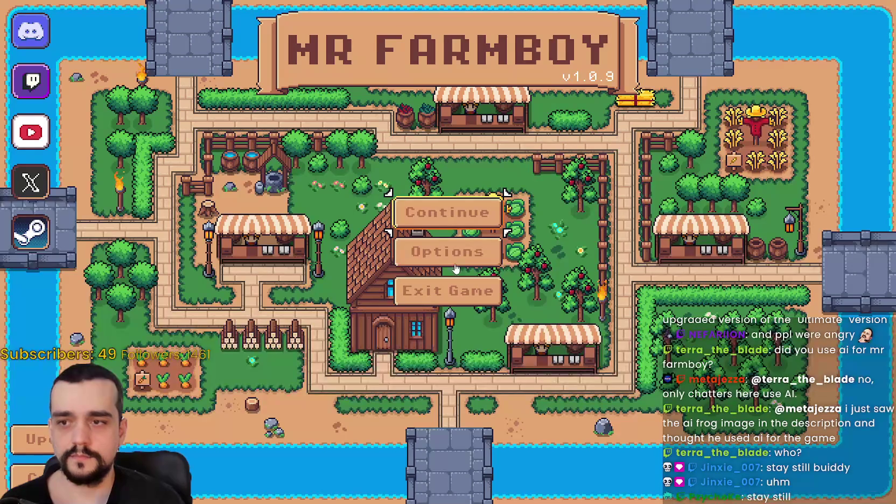
Step: Look through the Game, Input and Accessibility options tabs, then close options
left_click(449, 250)
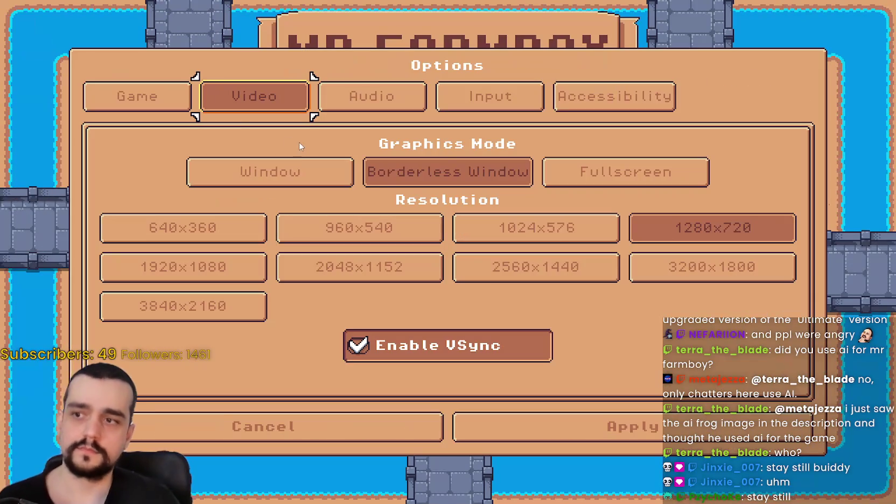
left_click(157, 107)
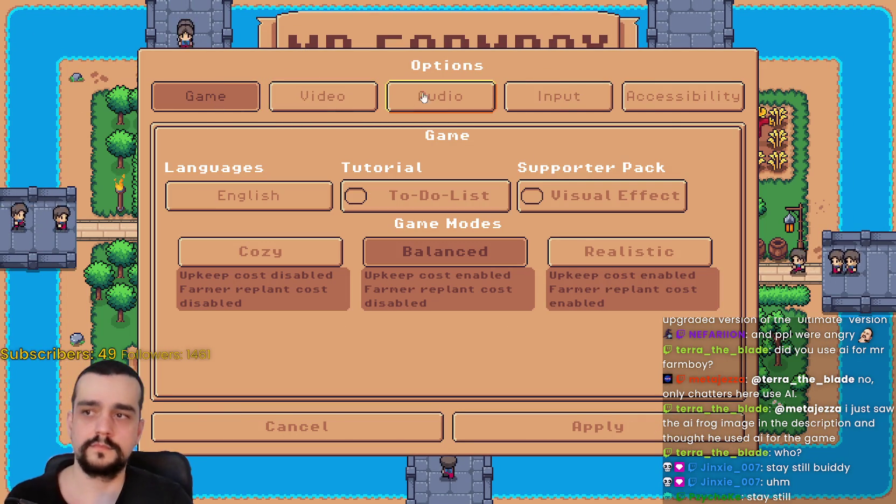
left_click(530, 96)
left_click(683, 96)
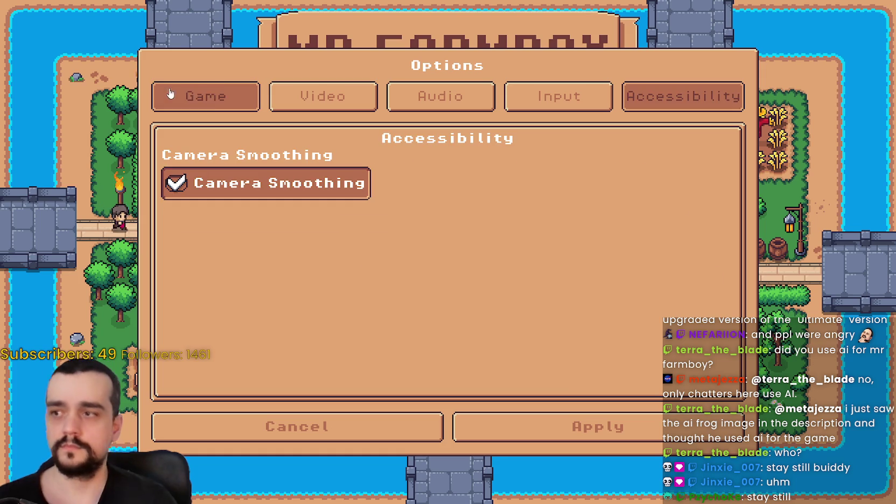
left_click(166, 95)
left_click(586, 427)
Step: Load the Save 1 game and resume past the debugger breakpoint
left_click(460, 210)
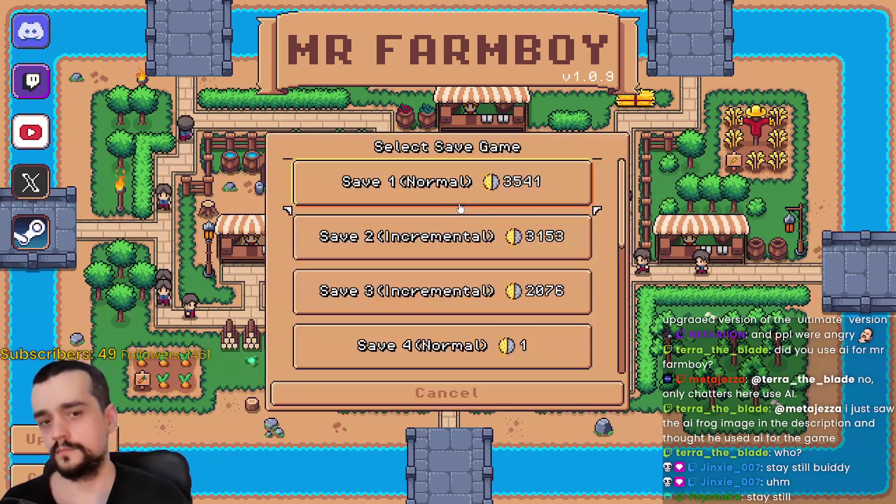
left_click(450, 200)
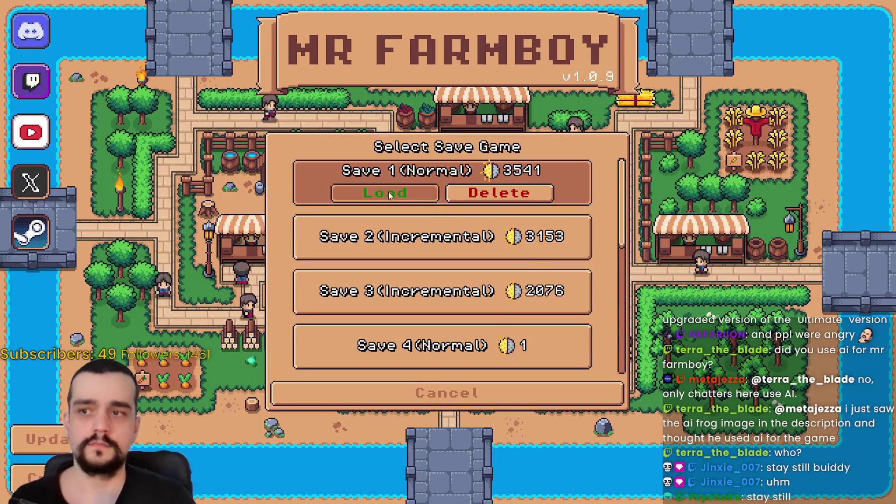
left_click(386, 195)
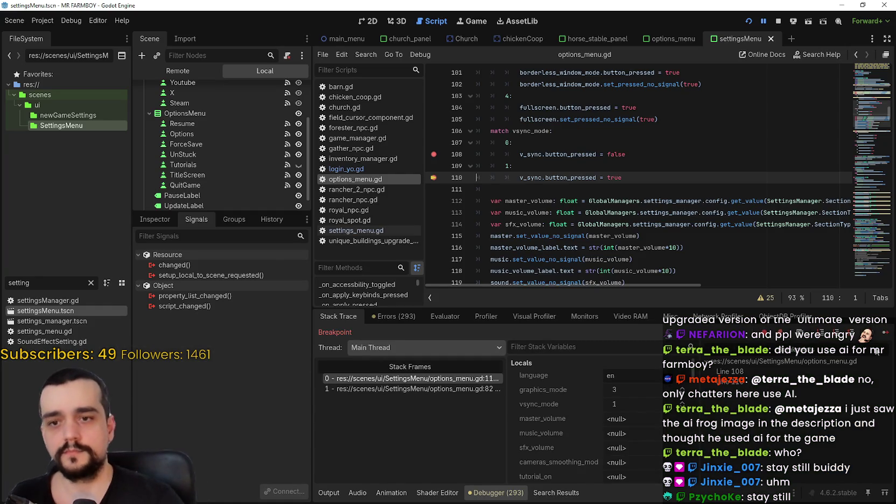
left_click(885, 332)
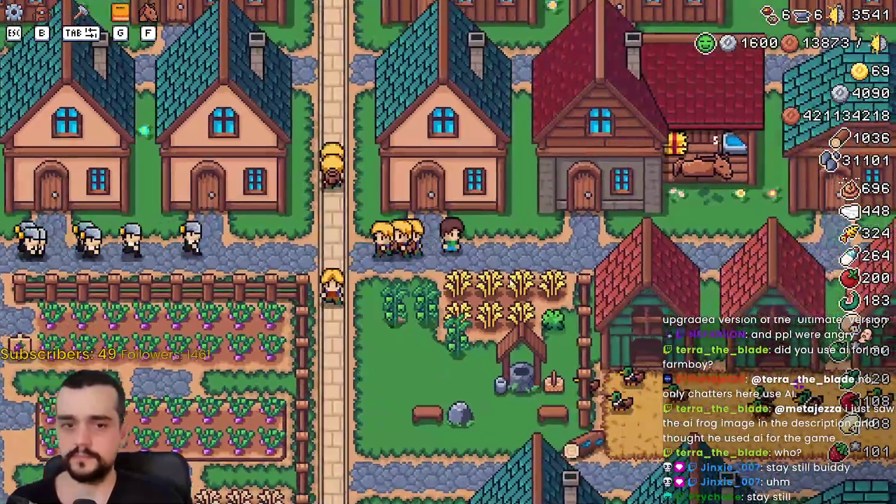
Step: Pause, look over the Game and Video options, cancel, and quit Mr Farmboy to the editor
key("Escape")
left_click(453, 193)
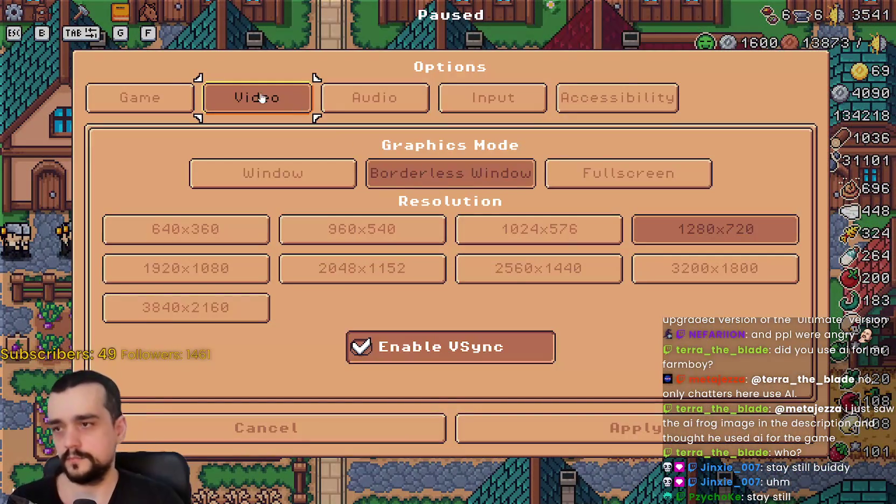
left_click(176, 94)
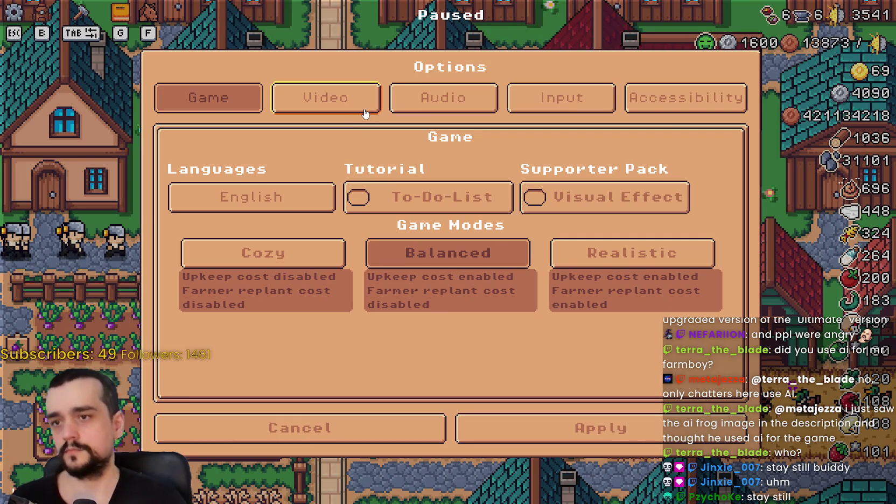
left_click(334, 105)
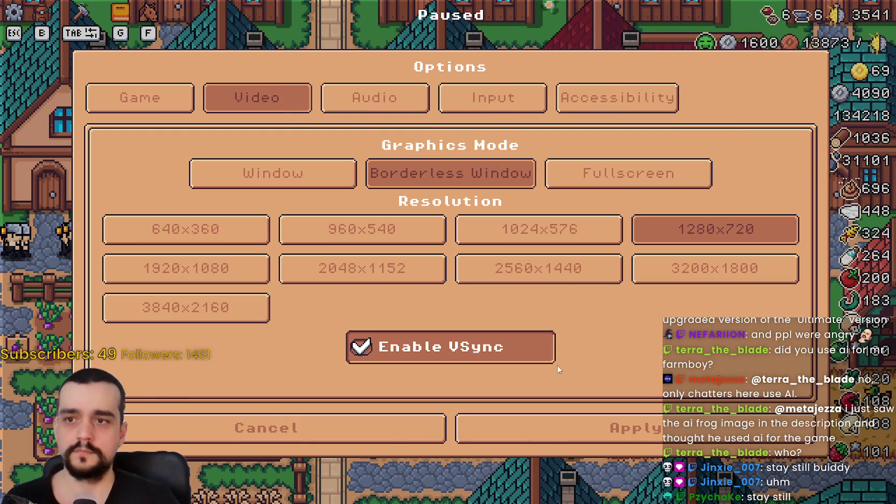
left_click(390, 435)
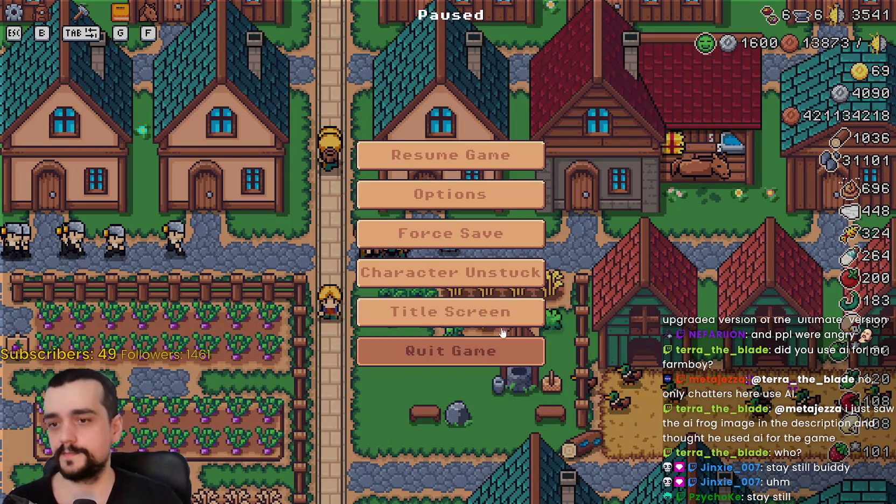
left_click(476, 348)
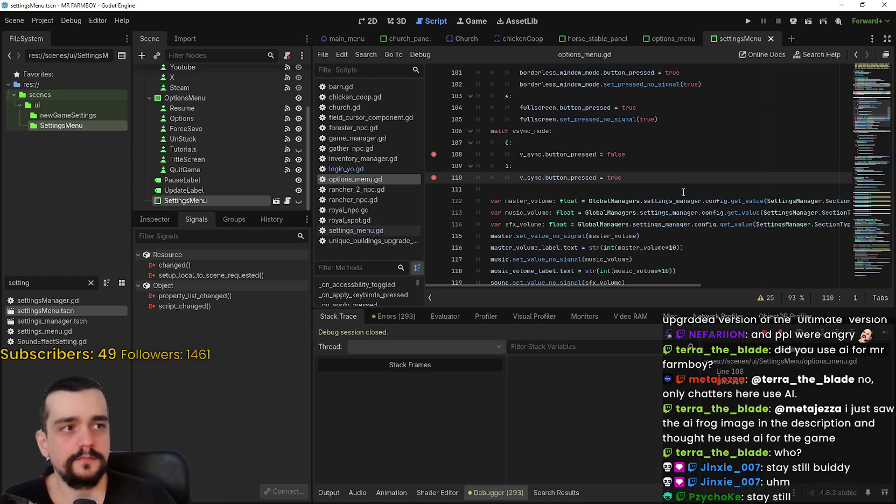
Step: Remove the breakpoints on lines 108 and 110 of options_menu.gd
left_click(612, 133)
left_click(624, 155)
left_click(640, 178)
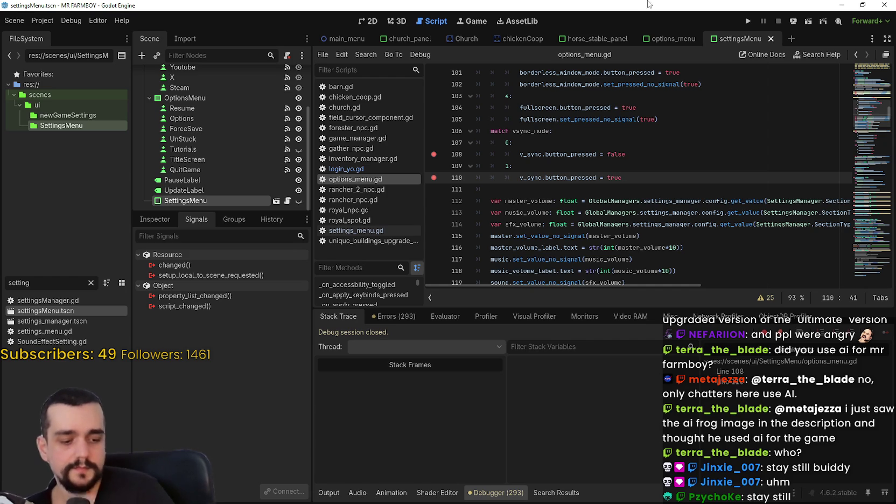
left_click(433, 154)
left_click(434, 177)
left_click(616, 165)
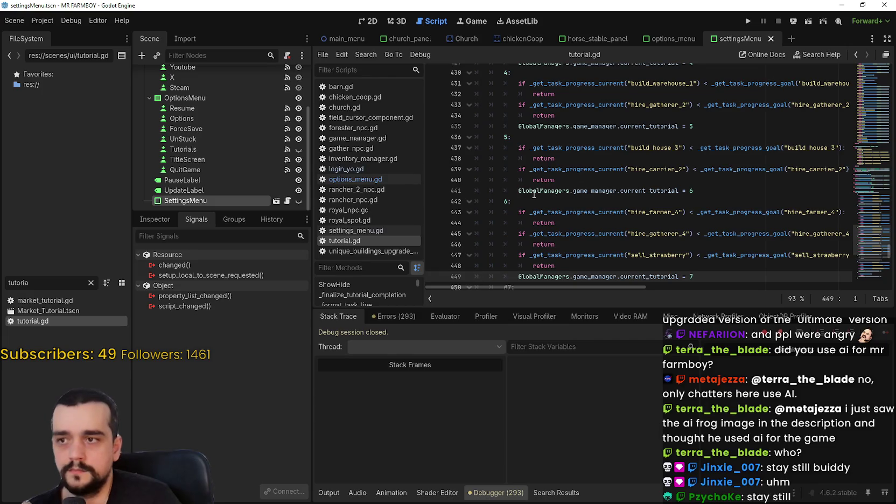
Step: Jump to the top of tutorial.gd and select the tutorial_label variable on line 3
left_click_drag(874, 157, 865, 49)
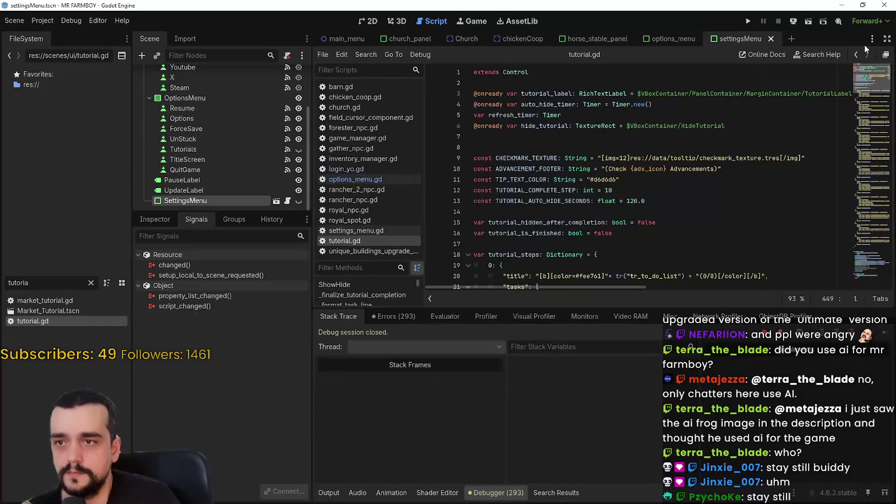
scroll(639, 179, "down", 1)
scroll(639, 179, "up", 1)
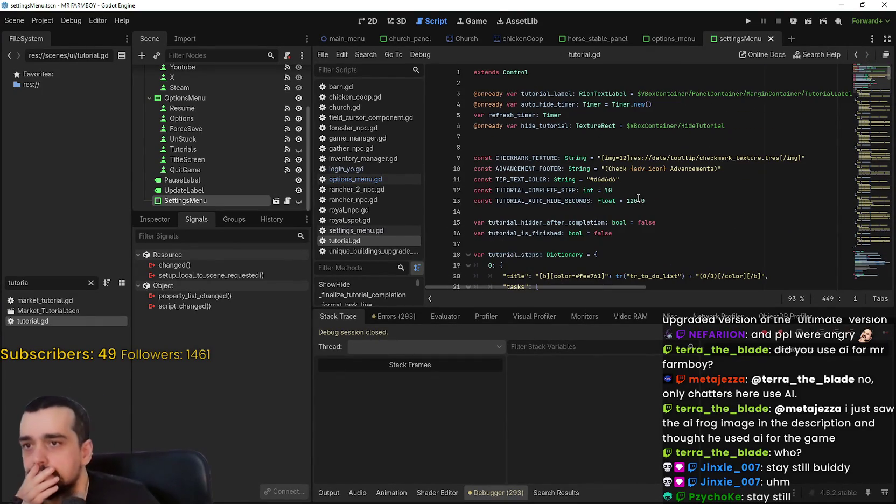
double_click(547, 94)
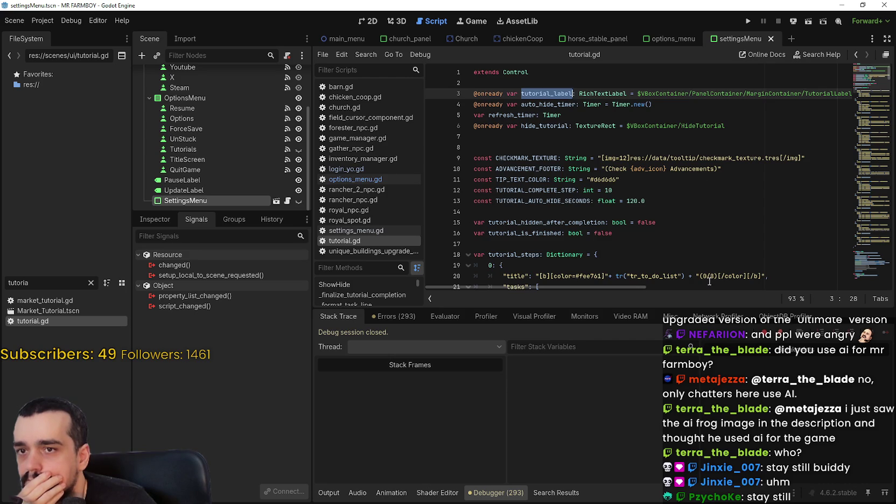
Step: Look over the tutorial steps dictionary, reselect tutorial_label, and select the FileSystem filter text
mouse_move(635, 285)
left_mouse_down()
mouse_move(652, 290)
mouse_move(614, 287)
left_mouse_up()
left_click(597, 264)
left_click(591, 246)
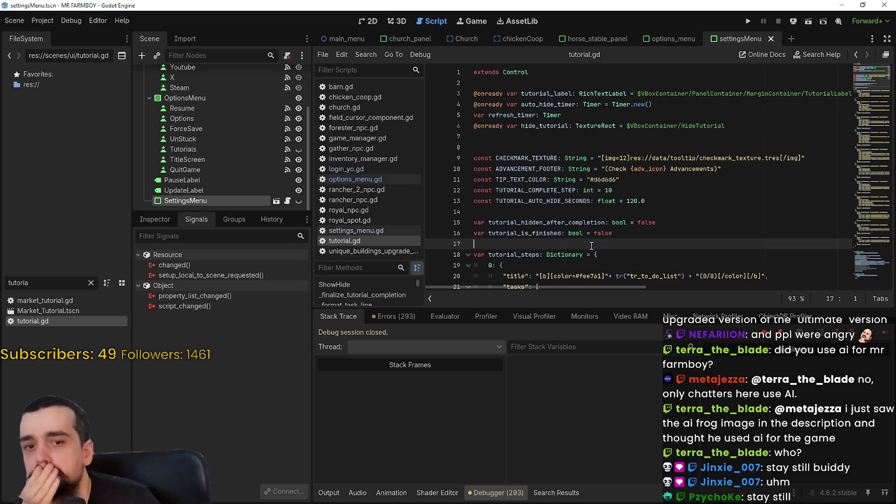
double_click(572, 93)
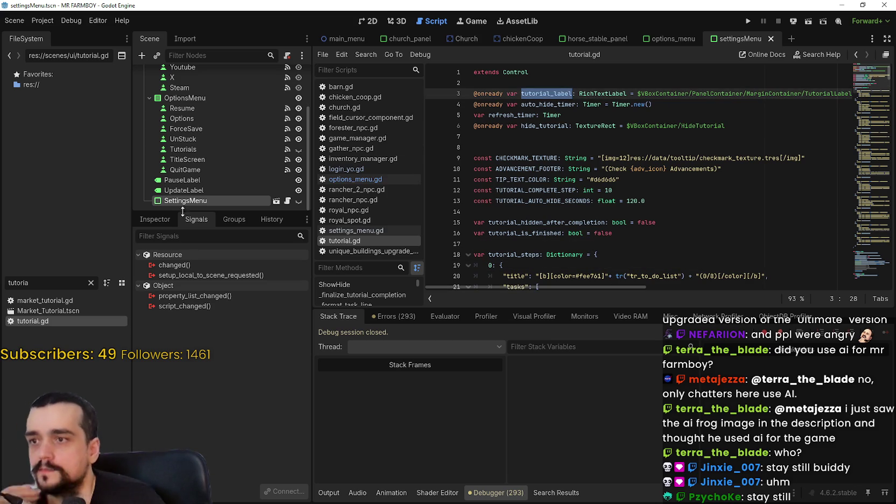
left_click_drag(56, 281, 2, 267)
scroll(250, 134, "up", 5)
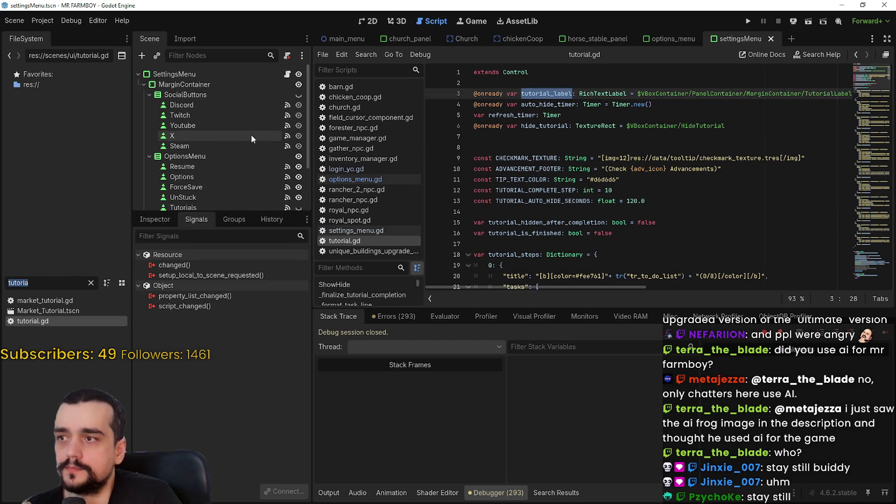
scroll(253, 132, "down", 5)
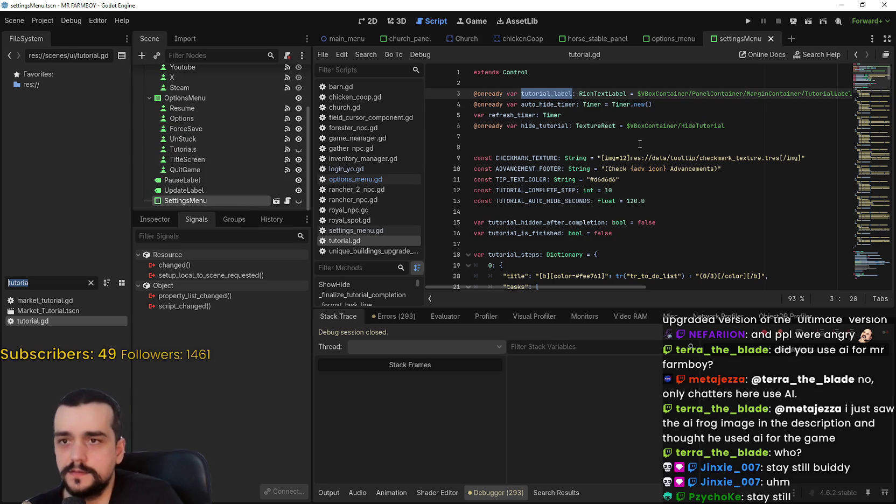
Step: Open game_screen.tscn and collapse the Settings, Inv, Craft, Adv and Horse containers
type("game")
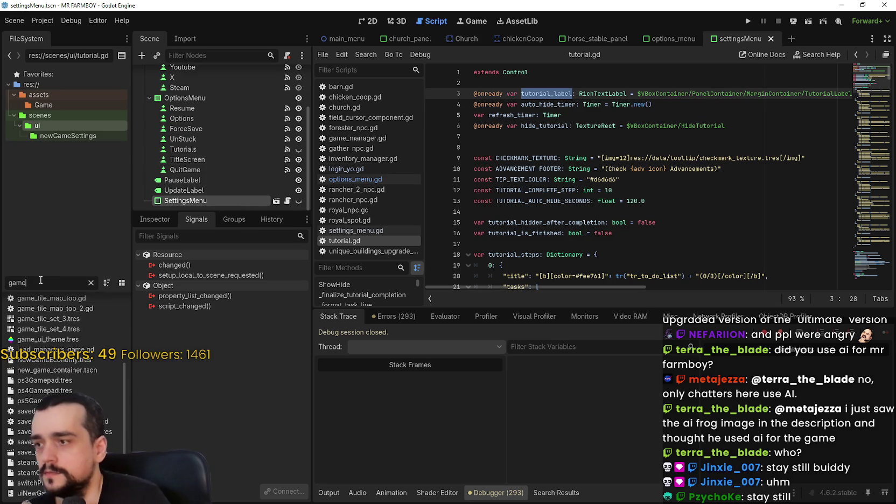
type("_sc")
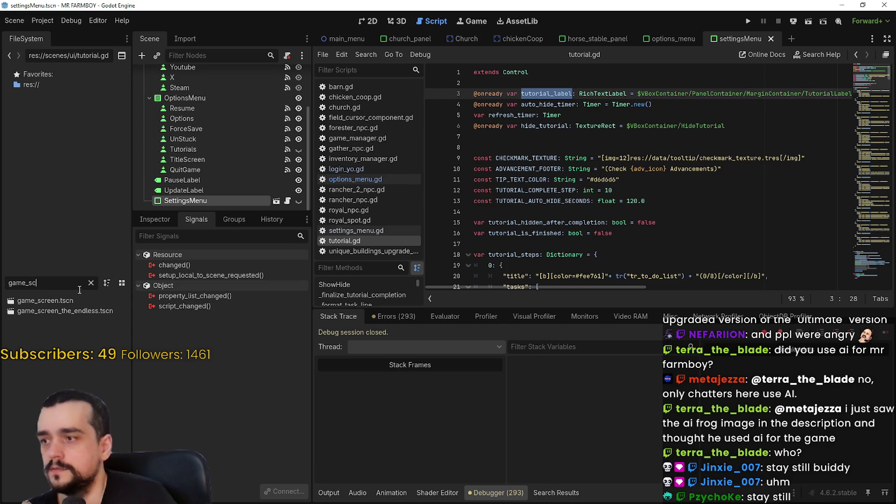
left_click(79, 299)
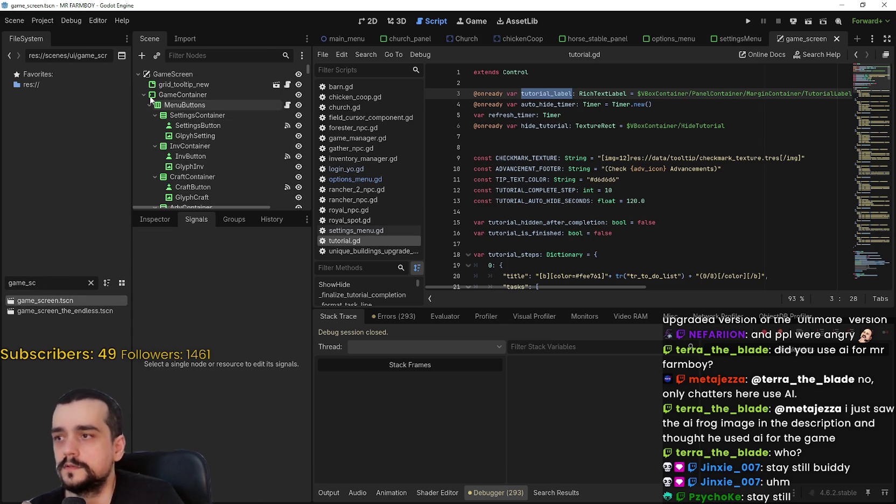
scroll(177, 183, "down", 3)
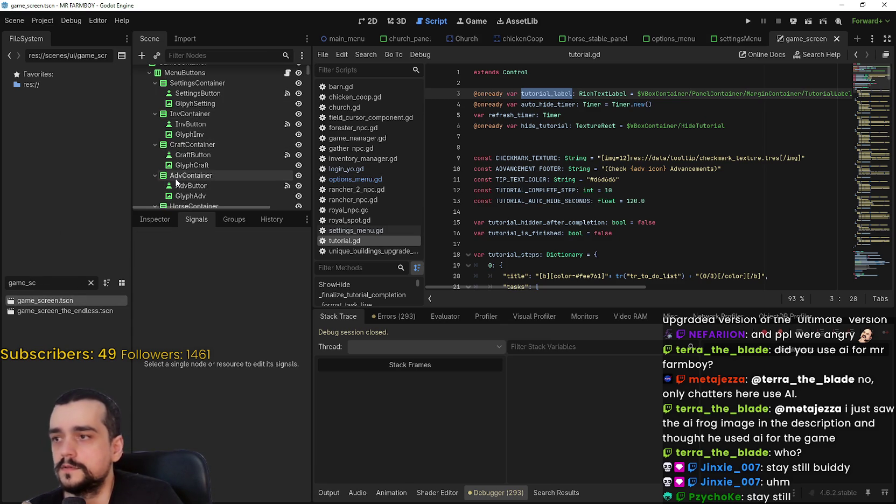
left_click(155, 83)
left_click(156, 93)
left_click(154, 104)
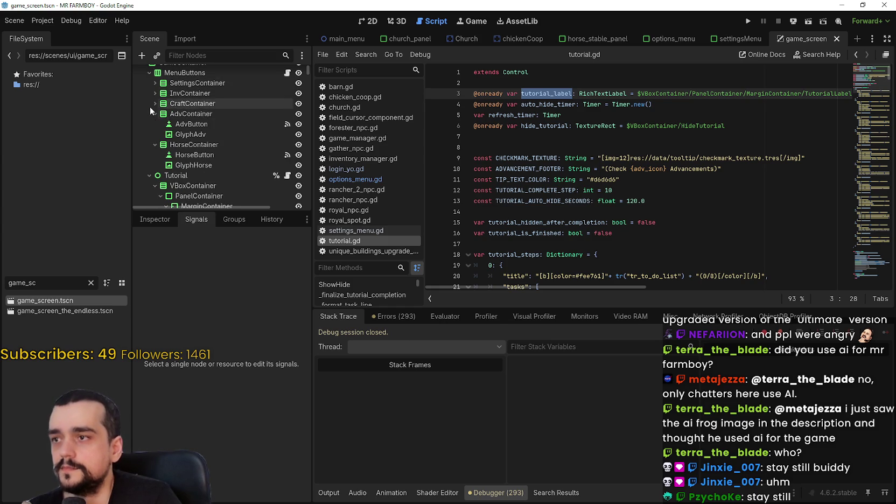
left_click(155, 113)
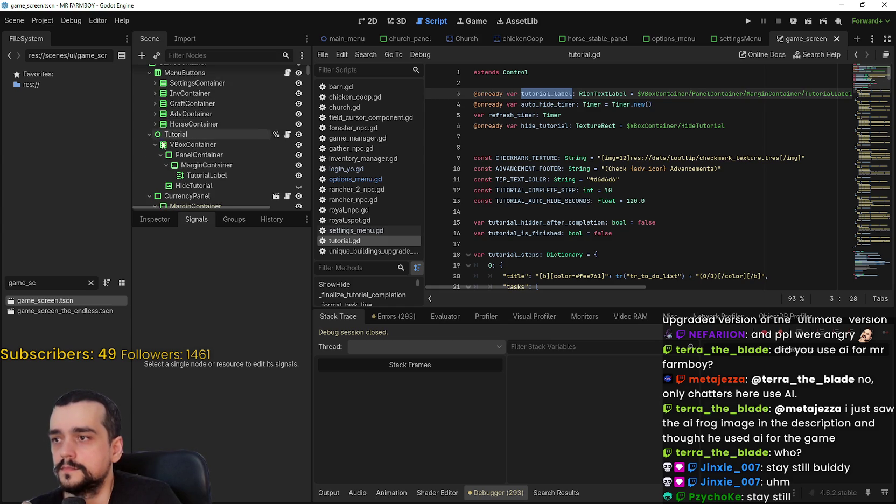
left_click(155, 124)
Step: Select the Tutorial node and switch the editor to the 2D view
scroll(230, 159, "down", 3)
left_click(198, 102)
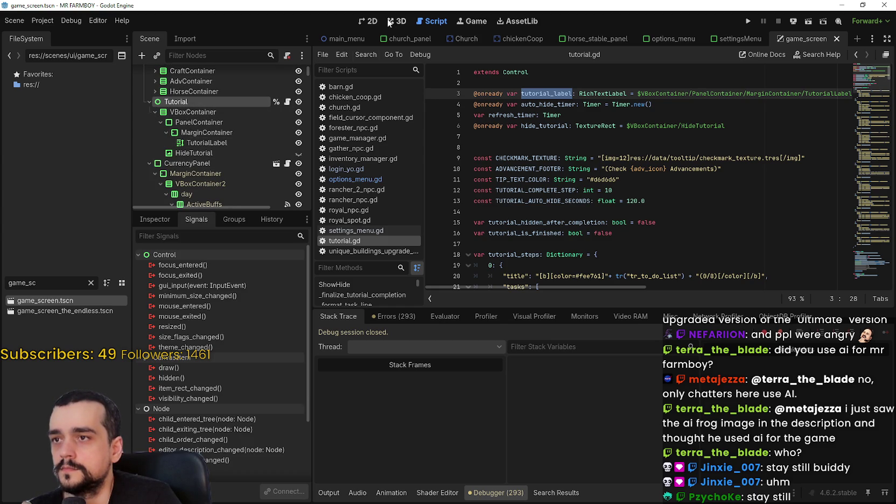
left_click(369, 21)
scroll(502, 141, "up", 2)
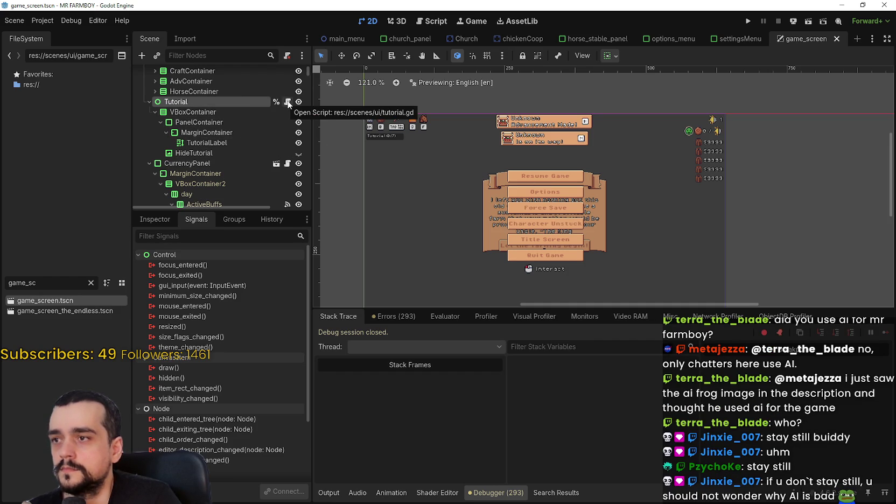
scroll(238, 173, "down", 4)
scroll(240, 171, "up", 3)
Step: Collapse CurrencyPanel and select TutorialLabel inside the Tutorial node
left_click(149, 146)
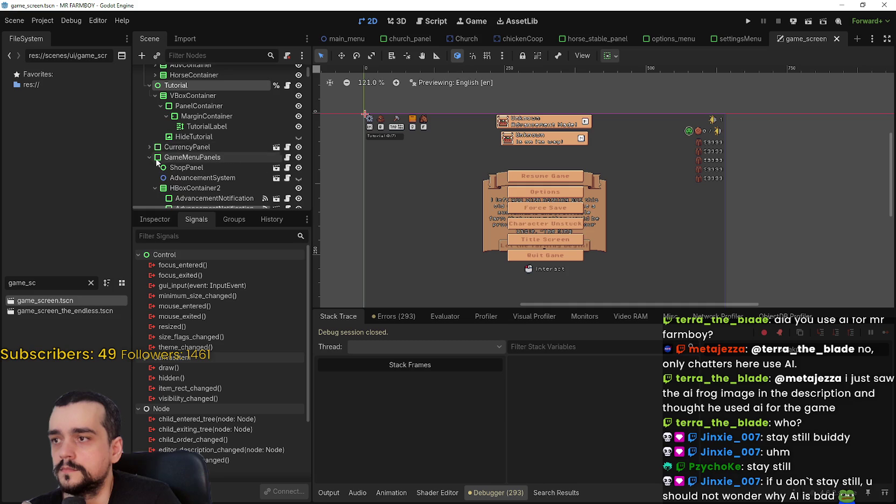
scroll(204, 177, "down", 1)
scroll(183, 120, "up", 3)
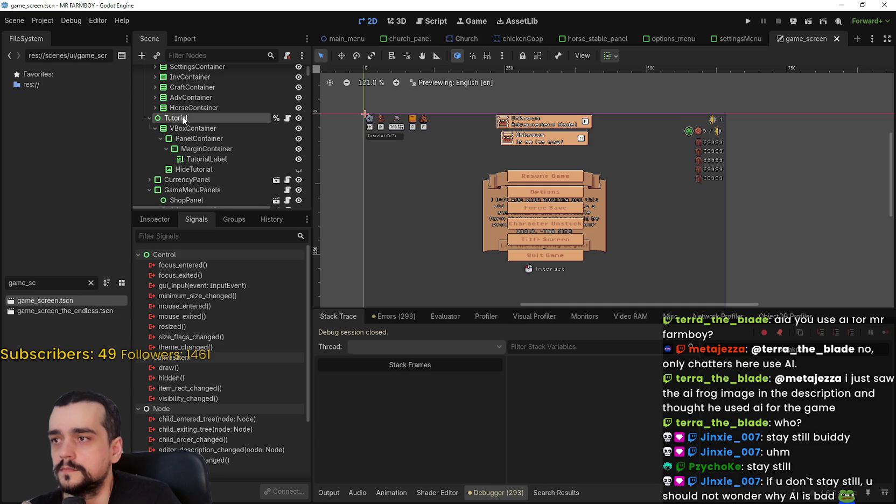
left_click(150, 118)
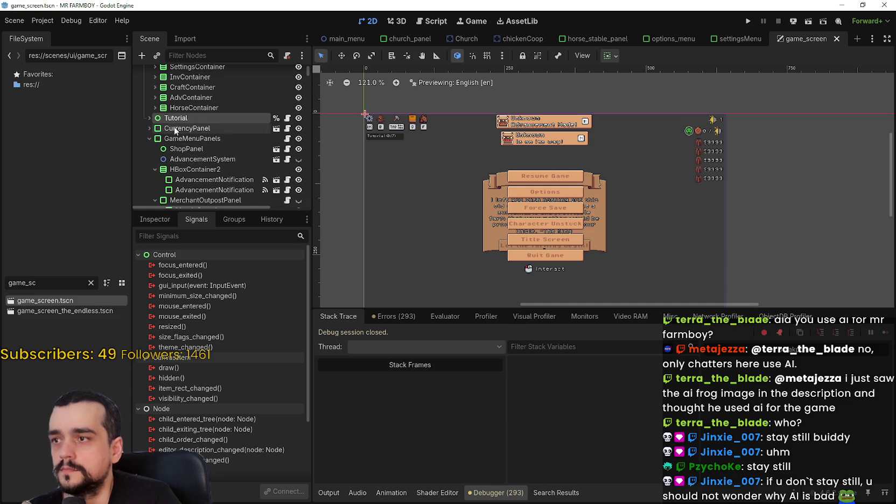
left_click(150, 119)
left_click(215, 159)
scroll(361, 123, "up", 4)
scroll(371, 133, "up", 3)
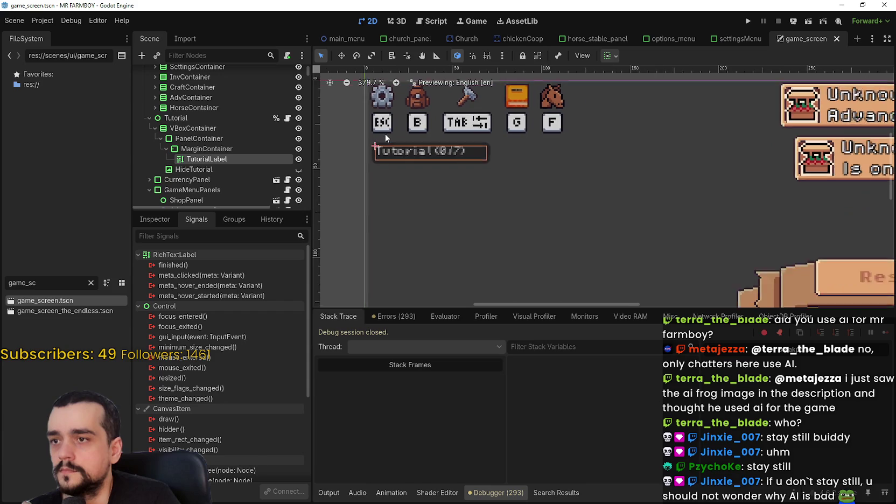
Step: Bring up TutorialLabel's Theme Overrides font_sizes section in a widened Inspector
left_click(154, 218)
scroll(252, 406, "down", 5)
left_click_drag(313, 390, 319, 467)
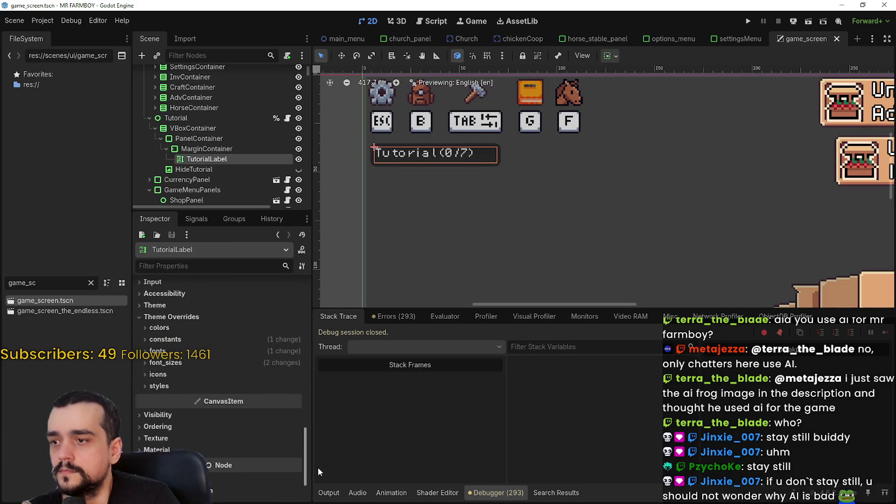
left_click(164, 345)
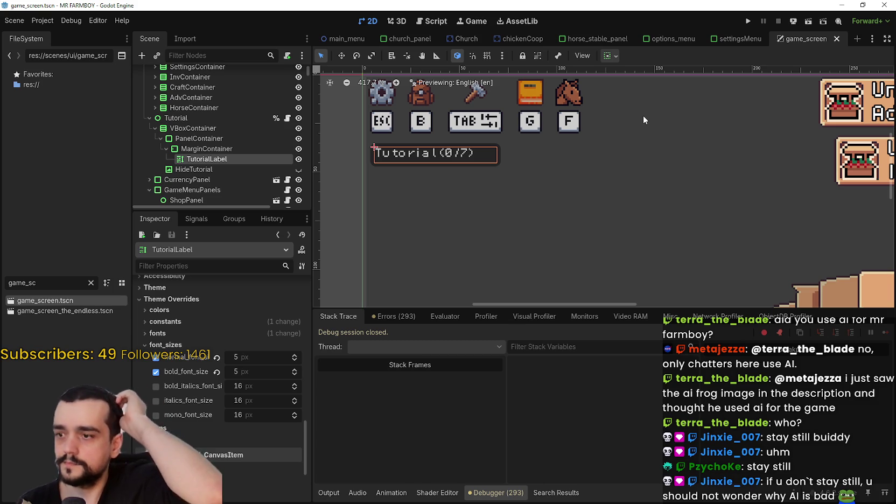
left_click_drag(311, 393, 352, 393)
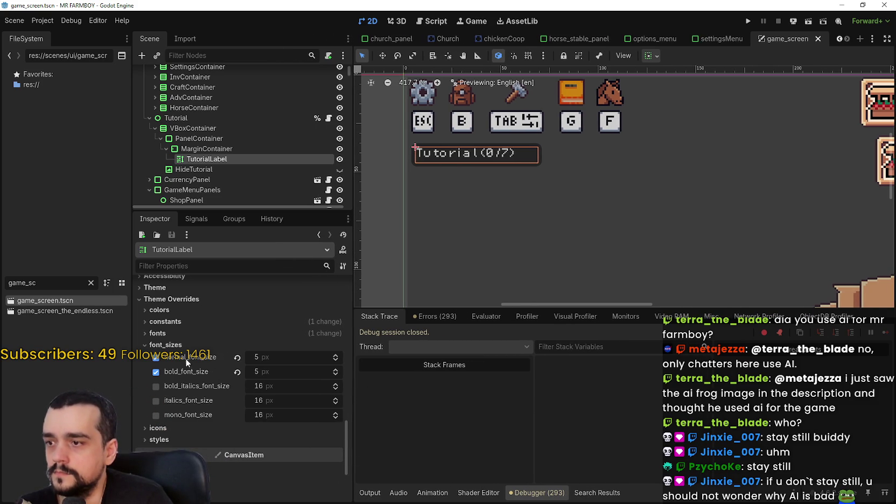
left_click(196, 334)
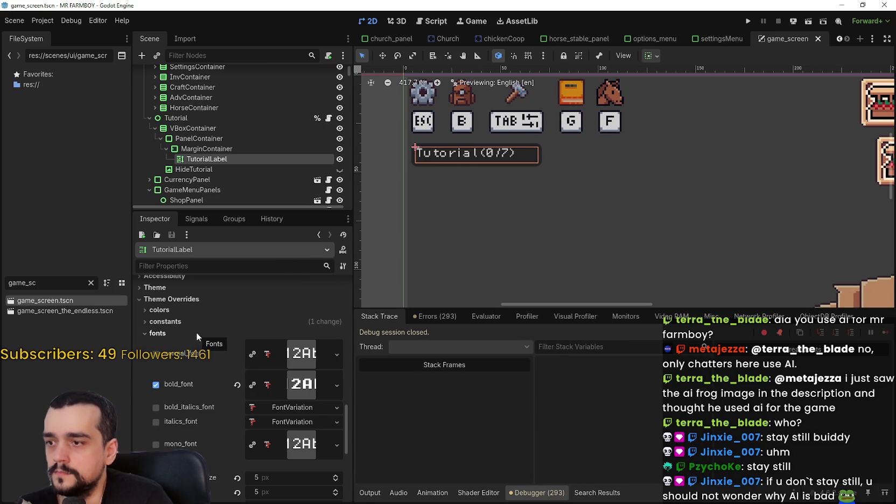
left_click(196, 332)
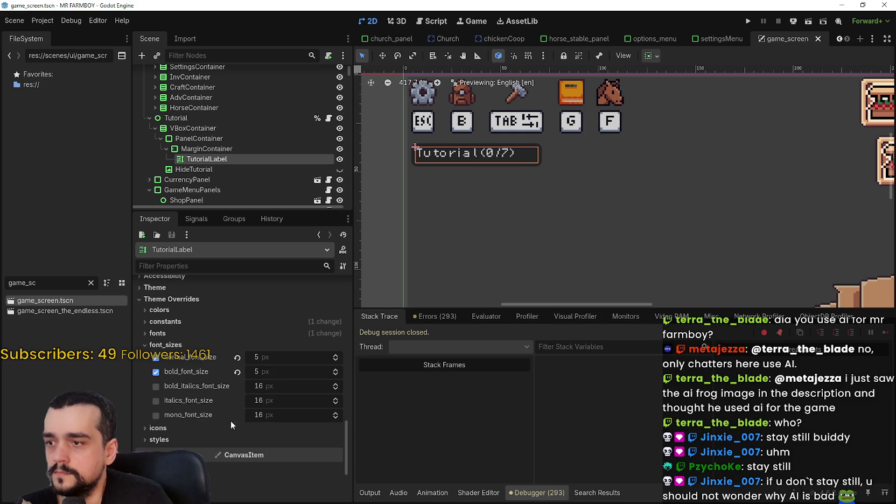
Step: Set the normal_font_size override to 6 px
left_click(335, 357)
left_click(335, 359)
left_click(335, 369)
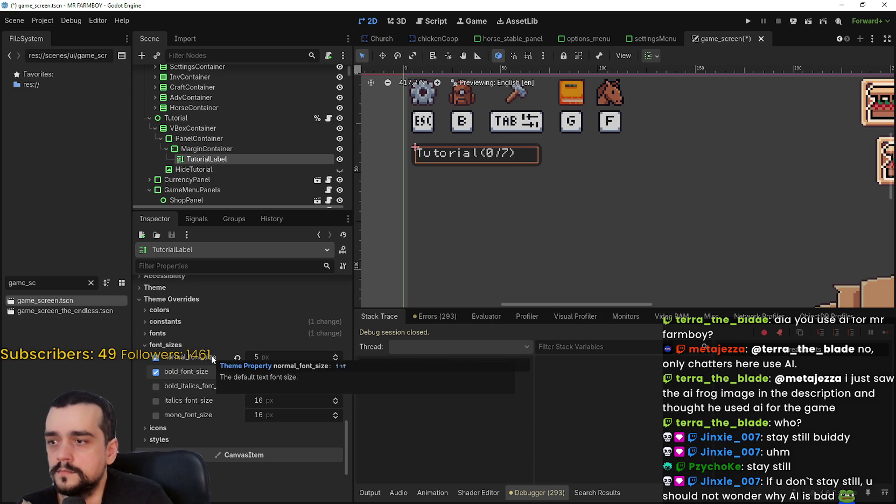
left_click_drag(334, 356, 336, 364)
left_click(336, 364)
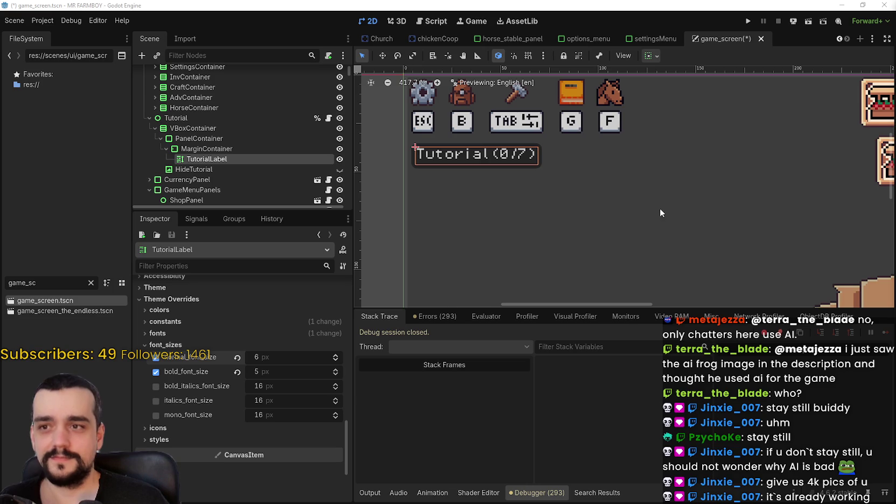
scroll(691, 208, "down", 5)
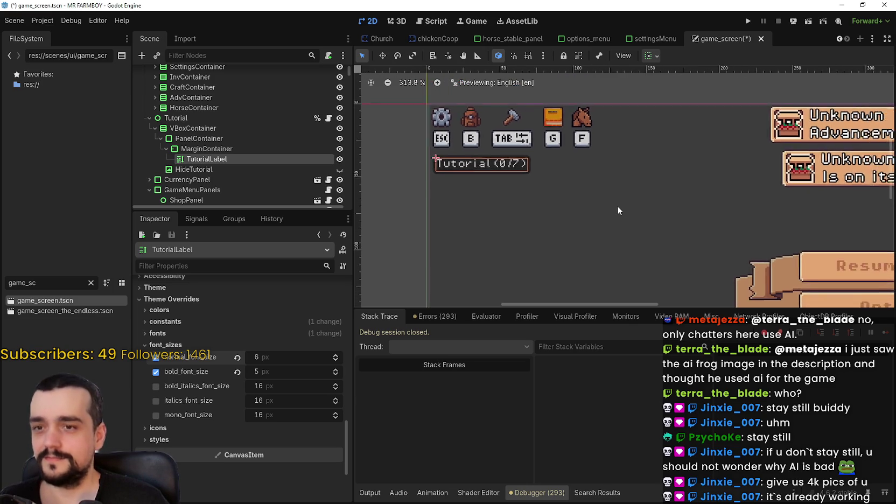
scroll(618, 204, "down", 5)
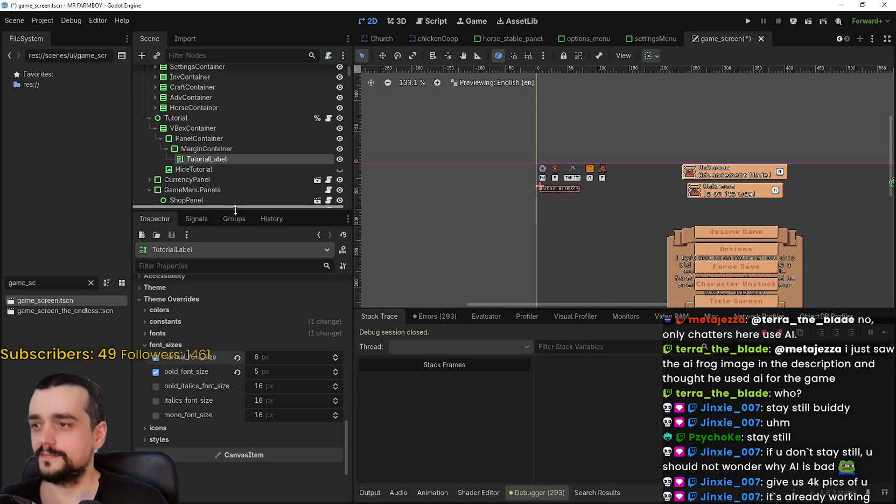
left_click_drag(234, 208, 235, 325)
scroll(257, 279, "down", 3)
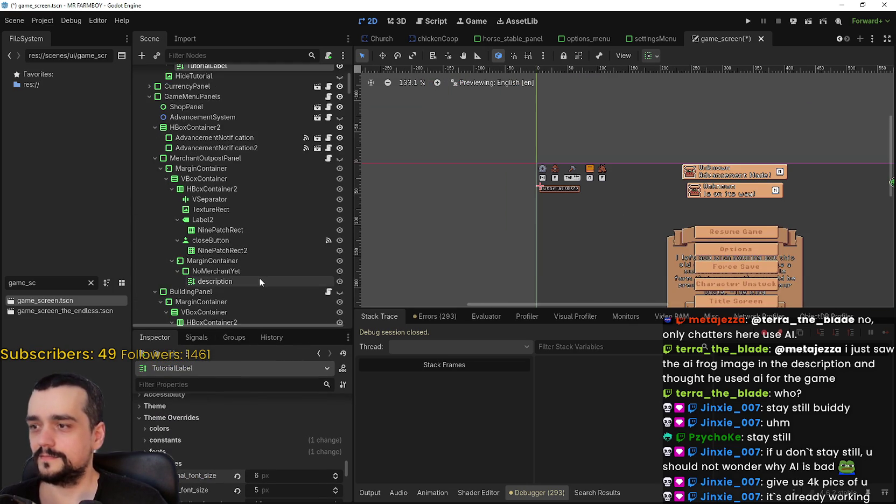
scroll(259, 283, "down", 3)
scroll(255, 274, "up", 3)
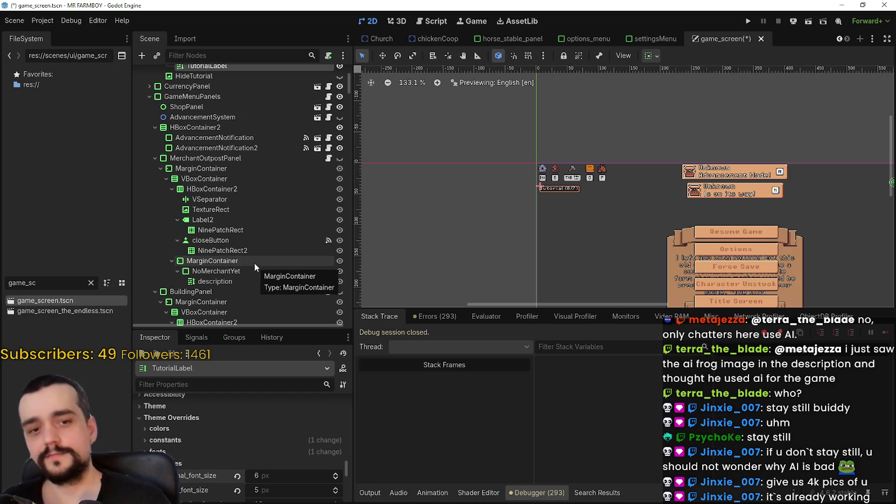
scroll(254, 259, "up", 2)
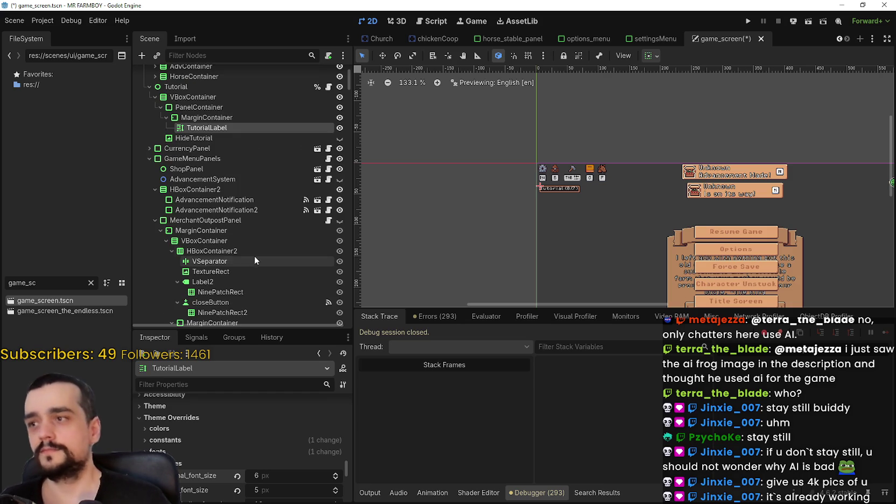
scroll(264, 226, "up", 2)
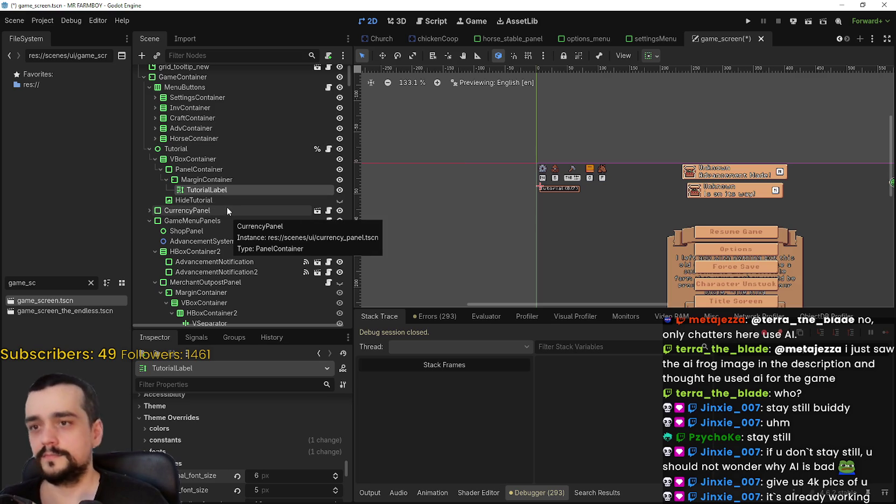
left_click(49, 283)
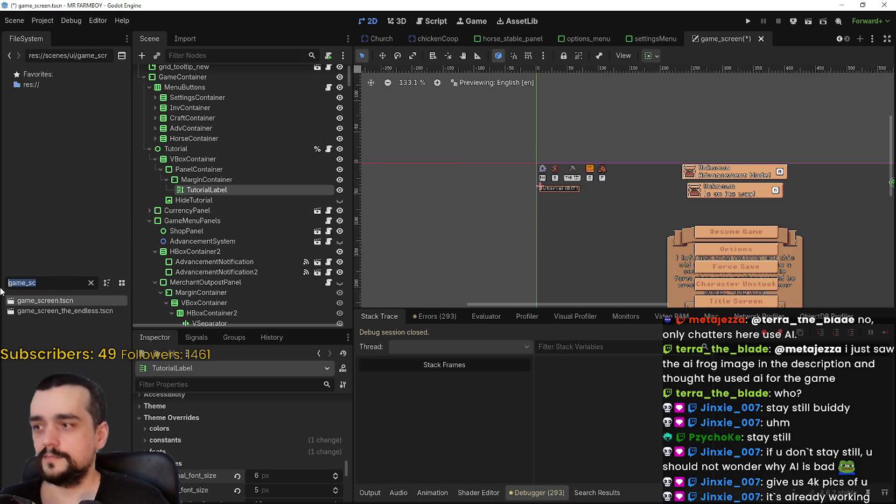
Step: Filter FileSystem for 'setting', open settingsManager.gd, and enlarge the code editor
type("settl")
key("BackSpace")
type("ing")
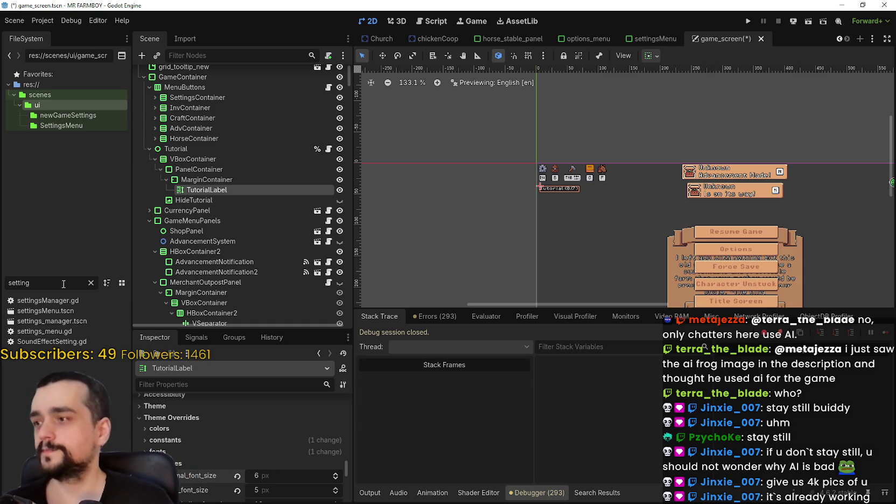
double_click(77, 301)
scroll(694, 148, "up", 20)
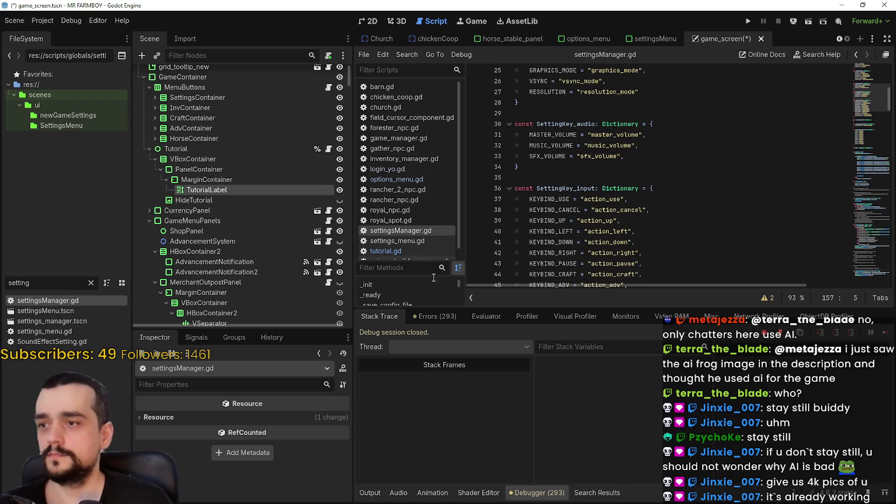
left_click_drag(402, 307, 403, 368)
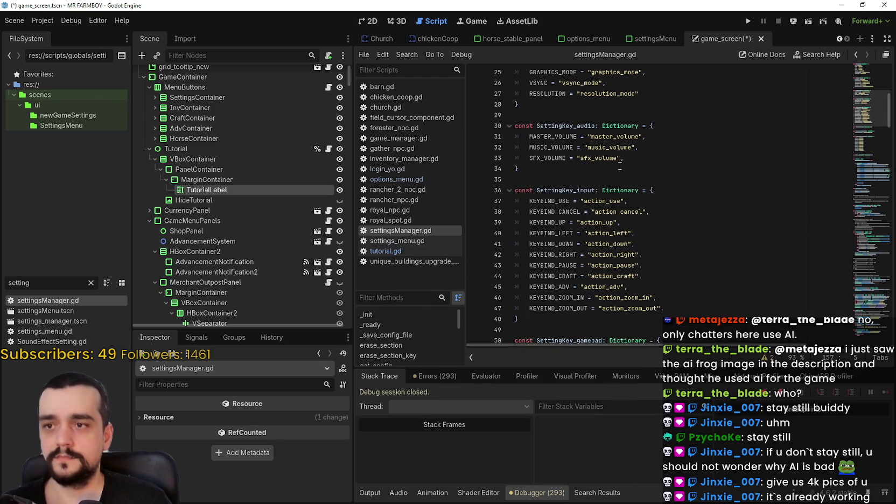
Step: Browse settingsManager.gd from the settings key dictionaries down to the _ready function
scroll(622, 175, "up", 5)
left_click(650, 276)
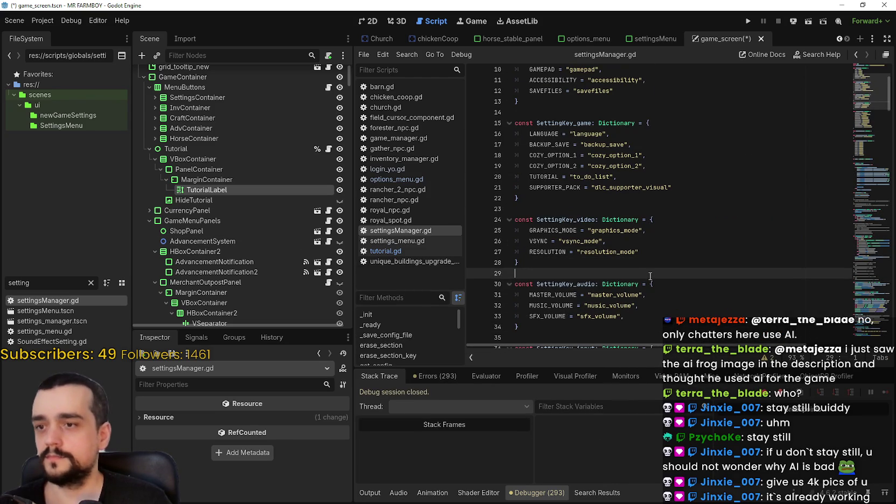
key("Up")
key("Up")
key("Up")
scroll(638, 245, "up", 3)
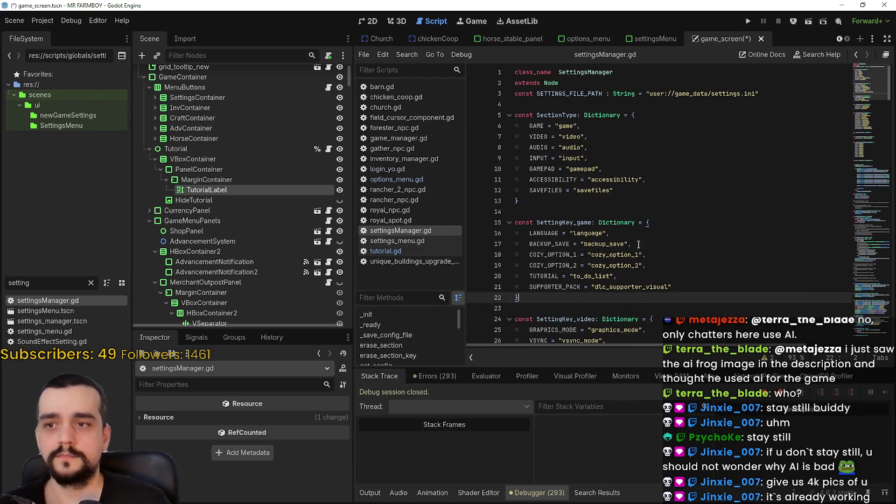
scroll(638, 244, "down", 12)
left_click(615, 246)
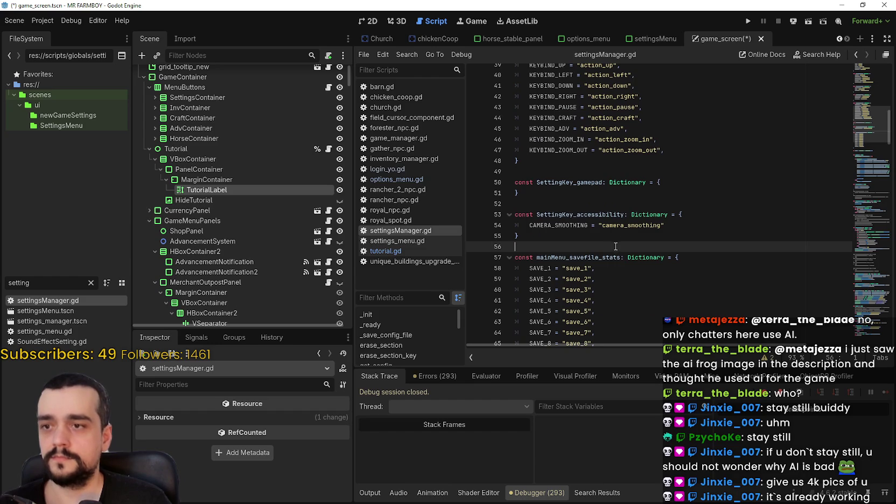
scroll(615, 246, "down", 7)
left_click(557, 160)
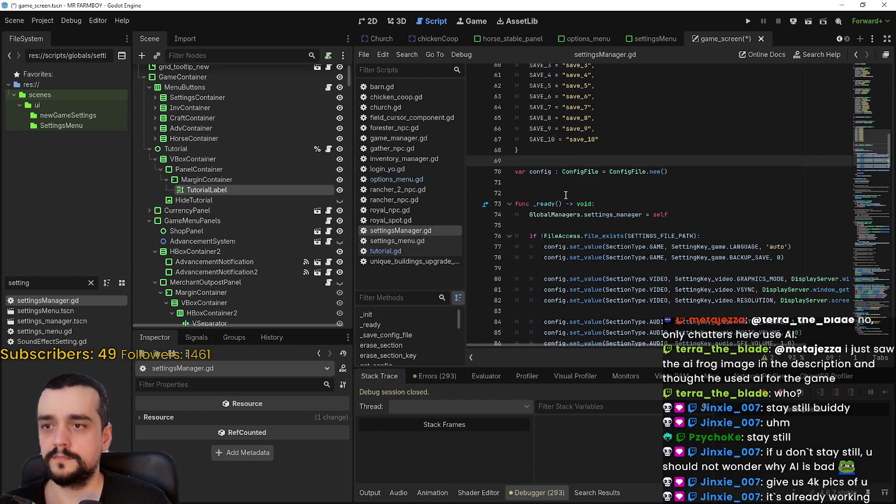
left_click(565, 195)
scroll(565, 194, "down", 4)
Step: Return to SettingKey_accessibility and place the caret after the CAMERA_SMOOTHING entry
left_click(572, 146)
scroll(592, 166, "down", 4)
left_click(545, 150)
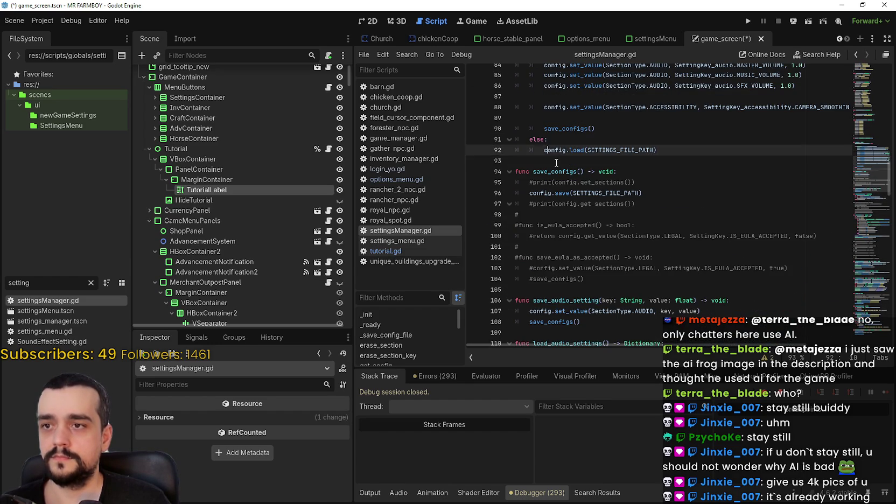
scroll(556, 162, "down", 2)
mouse_move(592, 214)
left_mouse_down()
mouse_move(538, 178)
mouse_move(526, 152)
left_mouse_up()
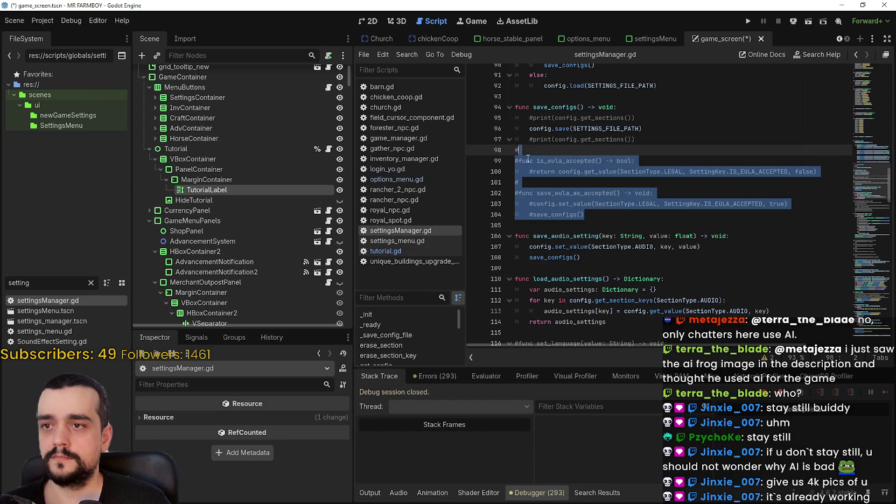
scroll(527, 152, "down", 3)
left_click(865, 136)
scroll(865, 136, "up", 4)
left_click(676, 245)
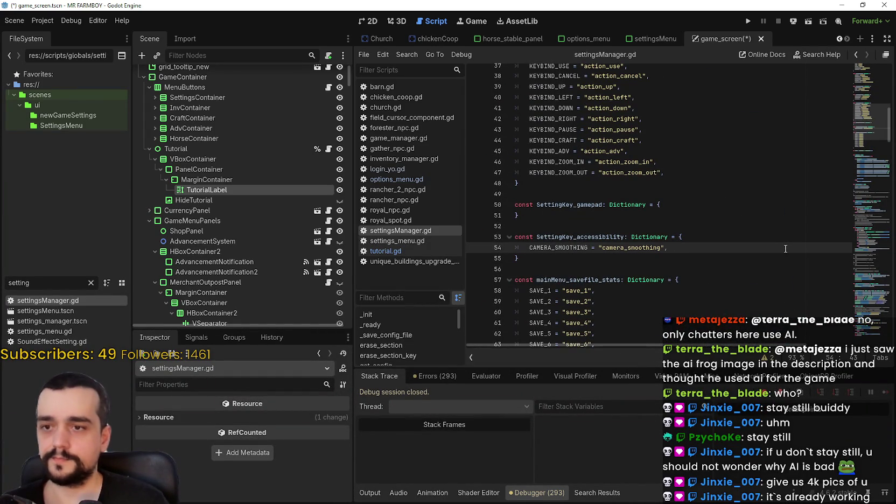
Step: Add a new line TUTORIAL_FONT_SIZE = "tutorial_font_size" after CAMERA_SMOOTHING and save
key("Return")
type("TUTORIAL_")
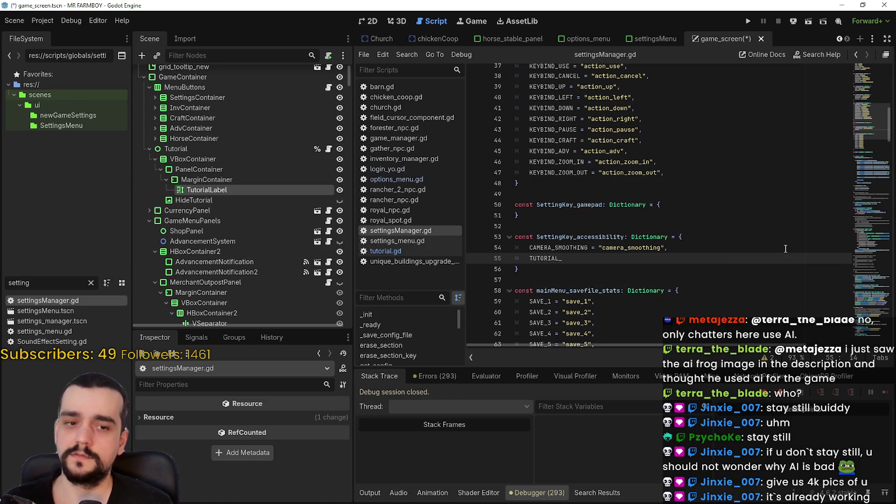
type("FONT_SIZE =")
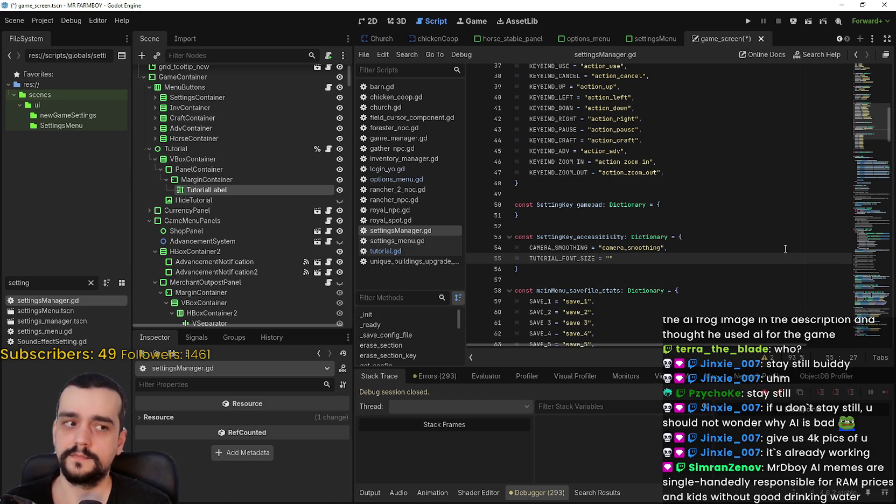
type("nt")
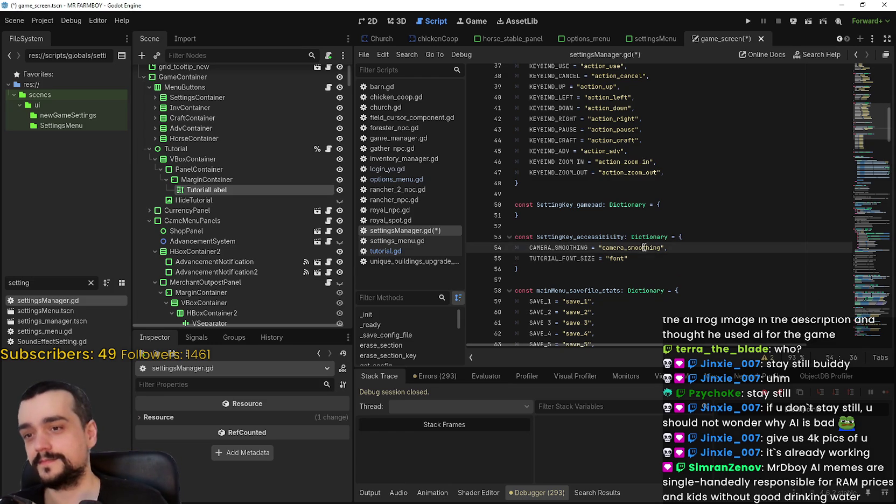
double_click(618, 259)
type("tutorial_font_size")
key("ctrl+s")
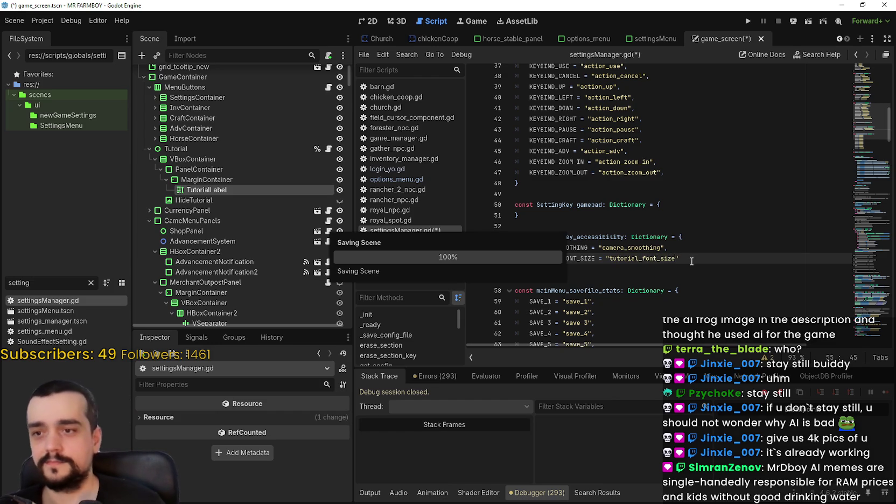
key("End")
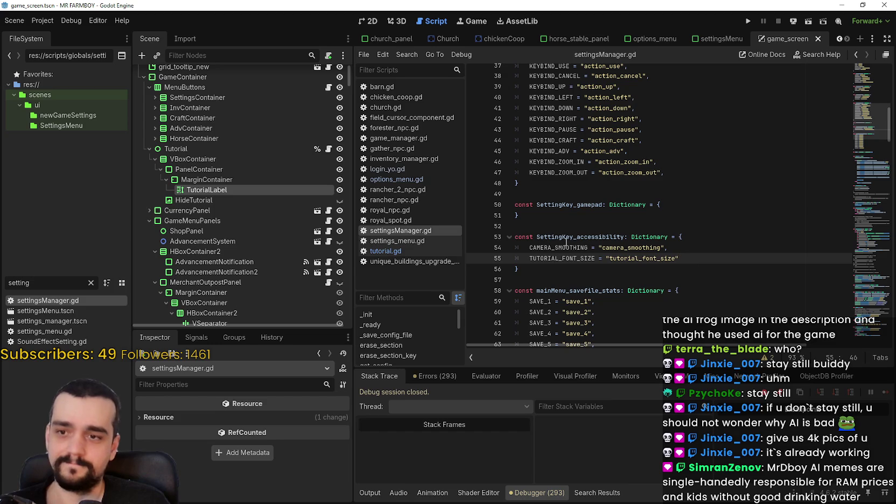
Step: Find CAMERA_SMOOTHING's config.set_value line in _ready and duplicate it onto line 90
double_click(556, 247)
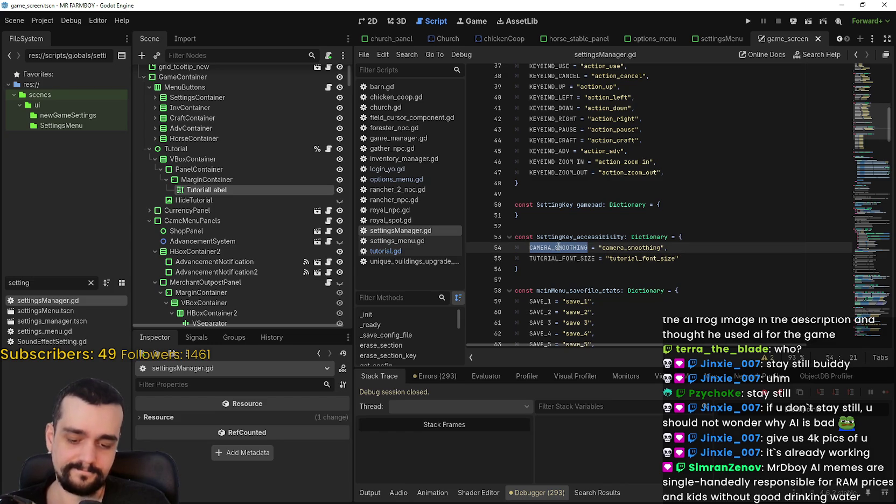
key("ctrl+f")
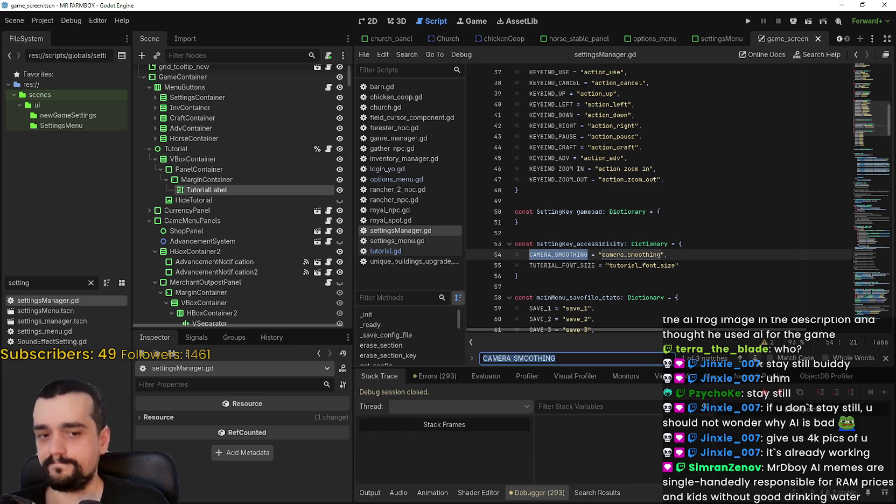
double_click(584, 265)
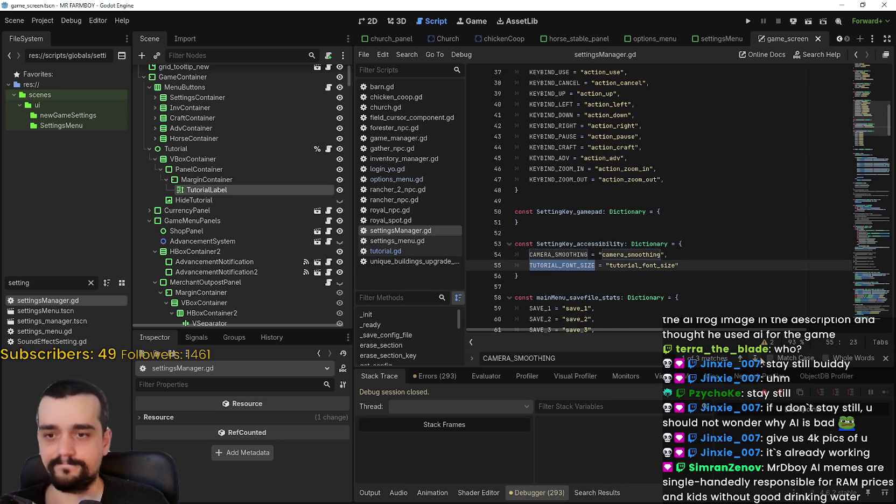
left_click(756, 359)
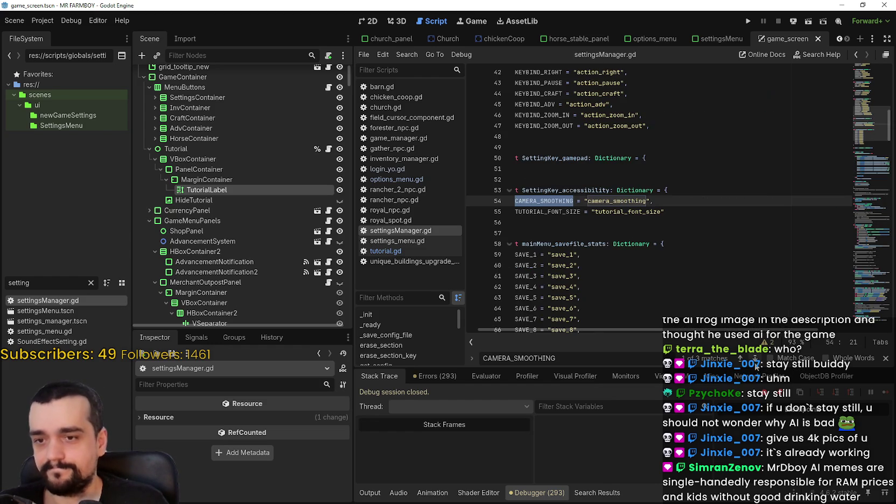
left_click_drag(509, 211, 508, 200)
key("ctrl+c")
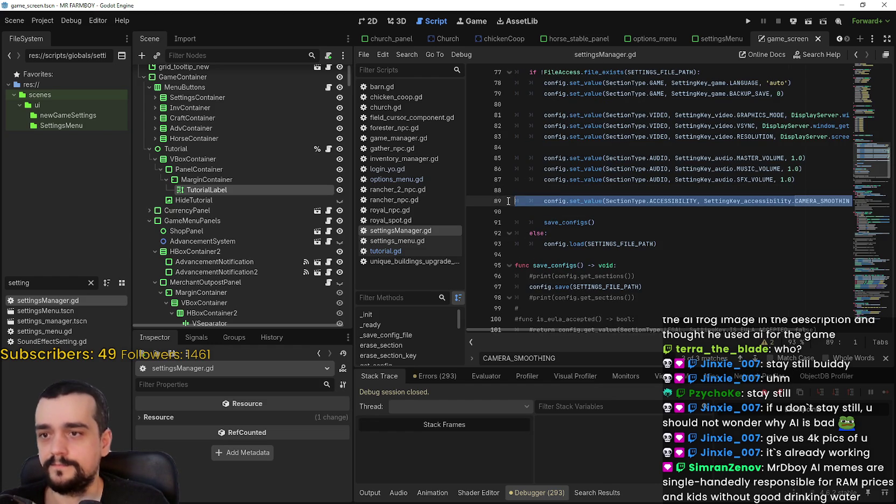
scroll(612, 228, "up", 1)
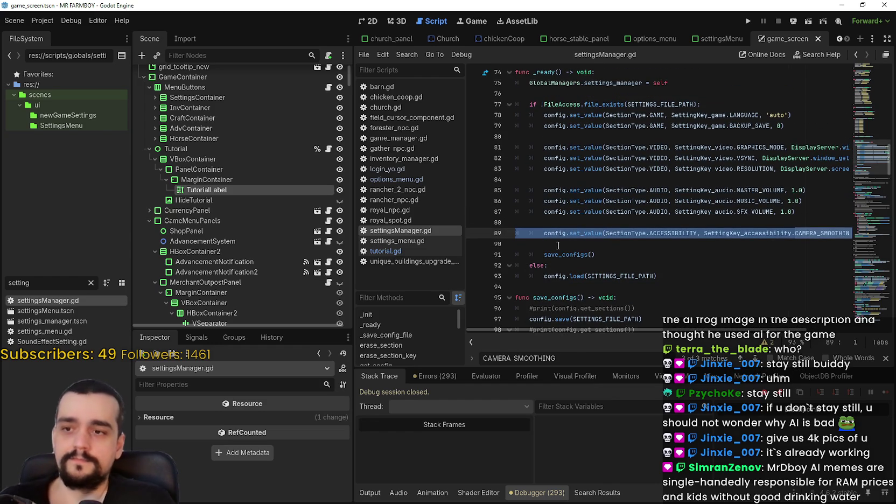
key("ctrl+v")
key("ctrl+v")
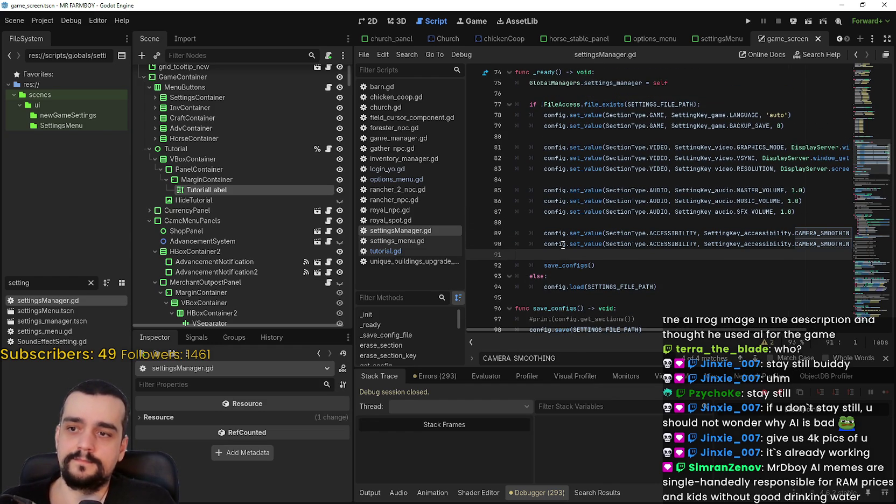
Step: Change line 90 to use TUTORIAL_FONT_SIZE with a default of 5, and save
key("ctrl+z")
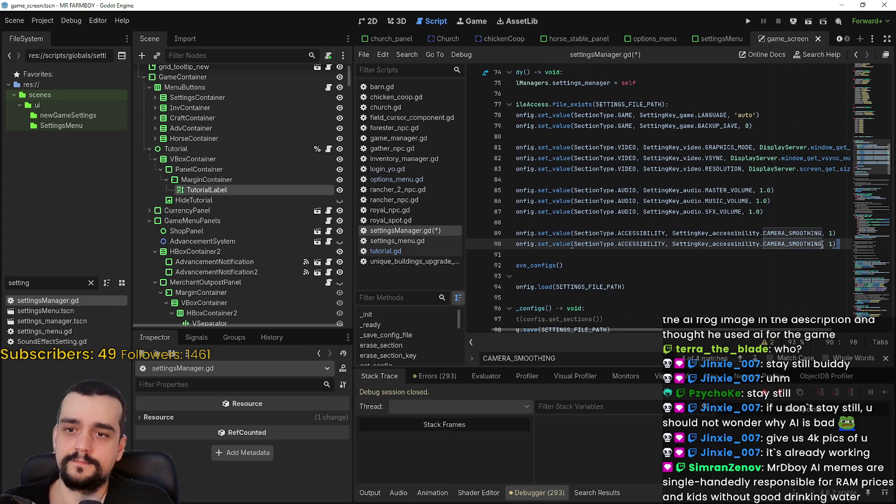
double_click(823, 244)
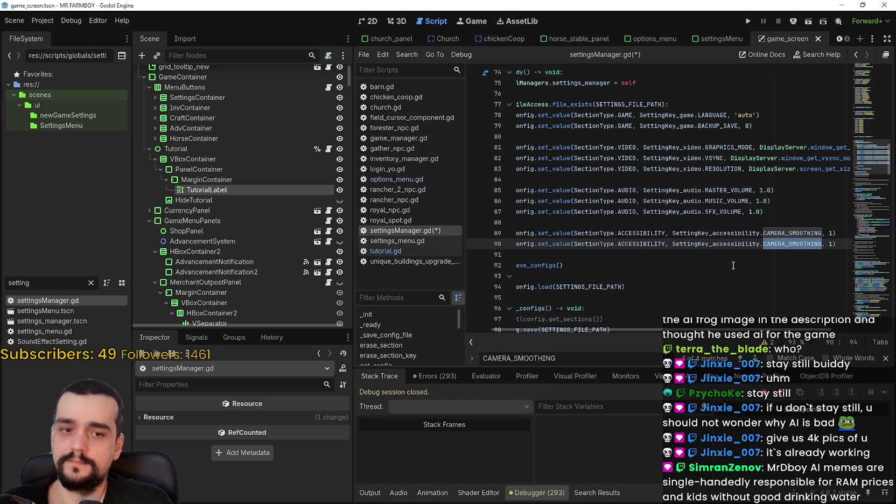
type("TUTORIAL")
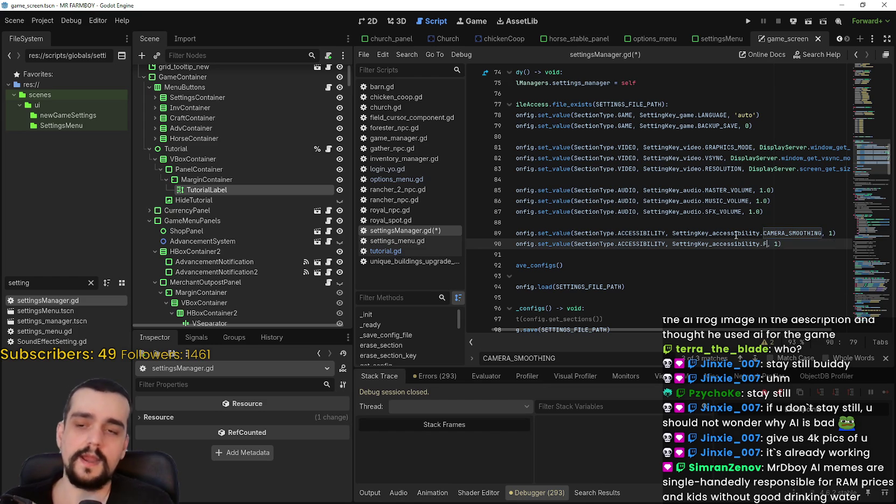
key("Return")
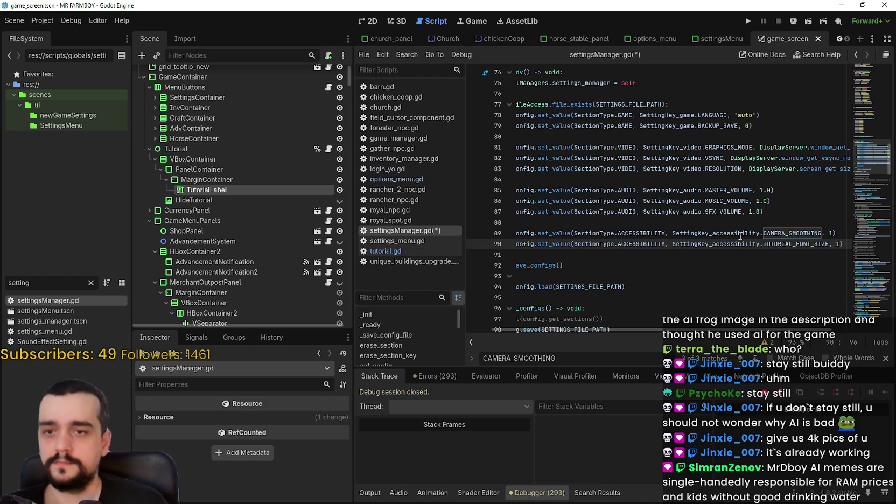
type("5")
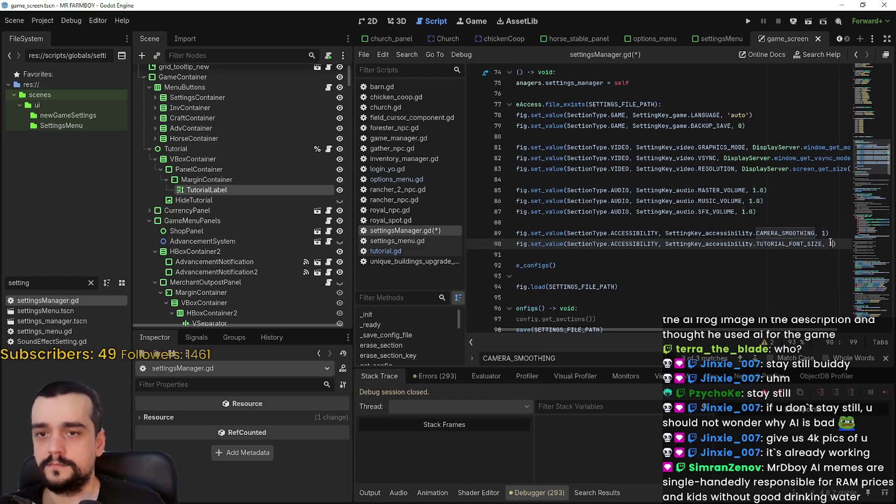
key("ctrl+s")
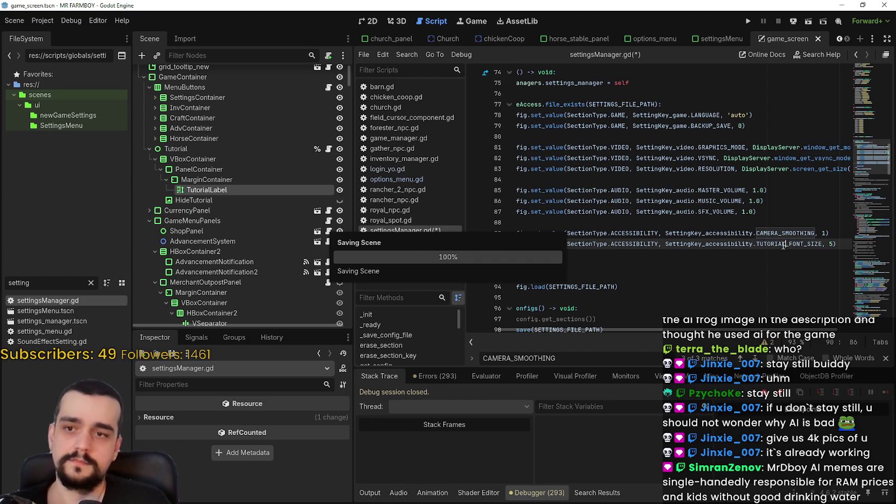
key("Down")
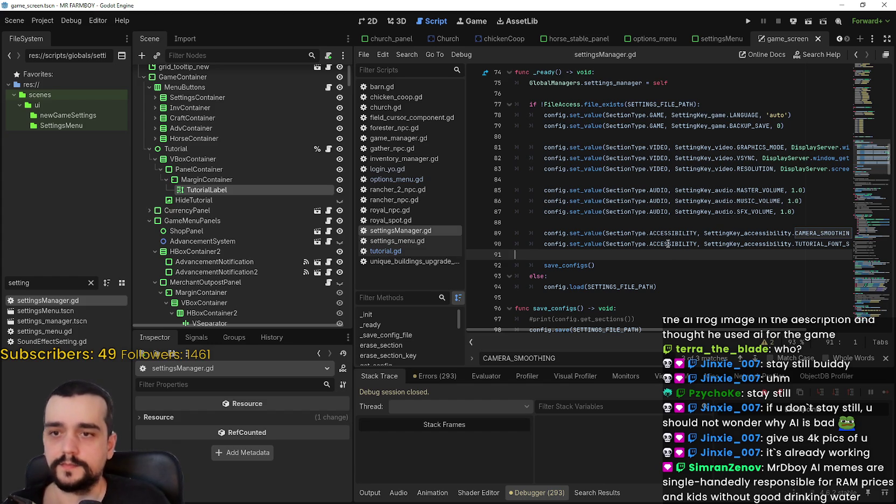
Step: Dismiss the CAMERA_SMOOTHING find bar in the script editor
key("Escape")
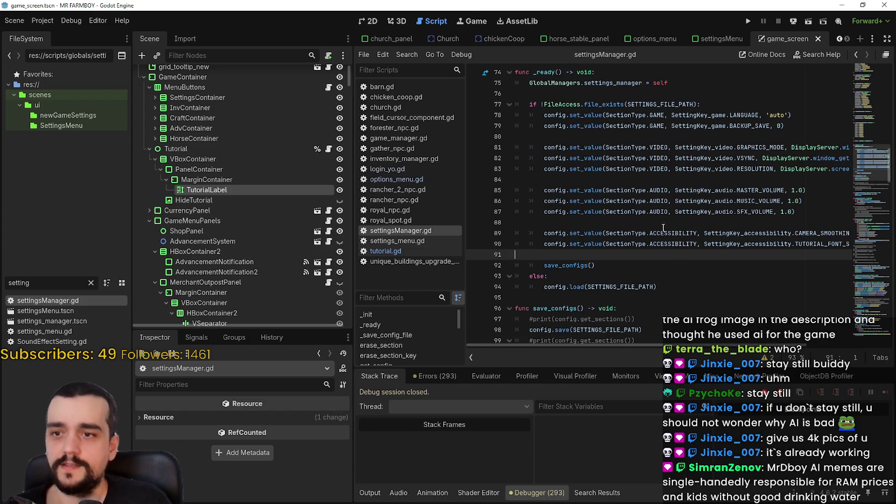
Step: Select SectionType.ACCESSIBILITY on line 89 and run a project-wide Find in Files
left_click(671, 226)
left_click(668, 232)
double_click(654, 232)
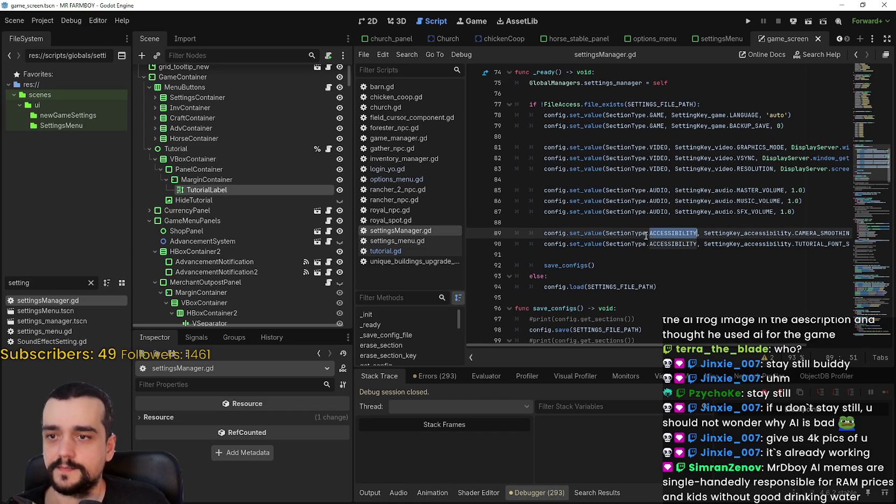
left_click_drag(654, 232, 606, 232)
key("ctrl+shift+f")
left_click(448, 299)
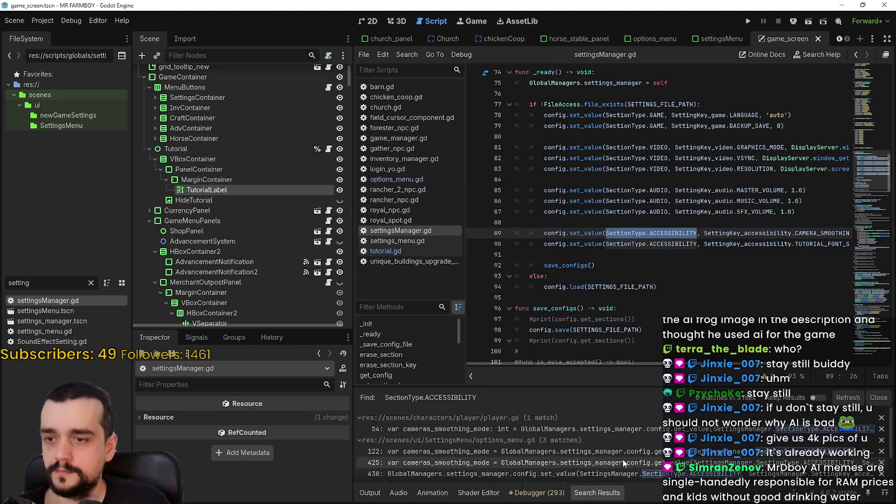
Step: Inspect the player.gd match at line 54 around the smoothing check
left_click(546, 430)
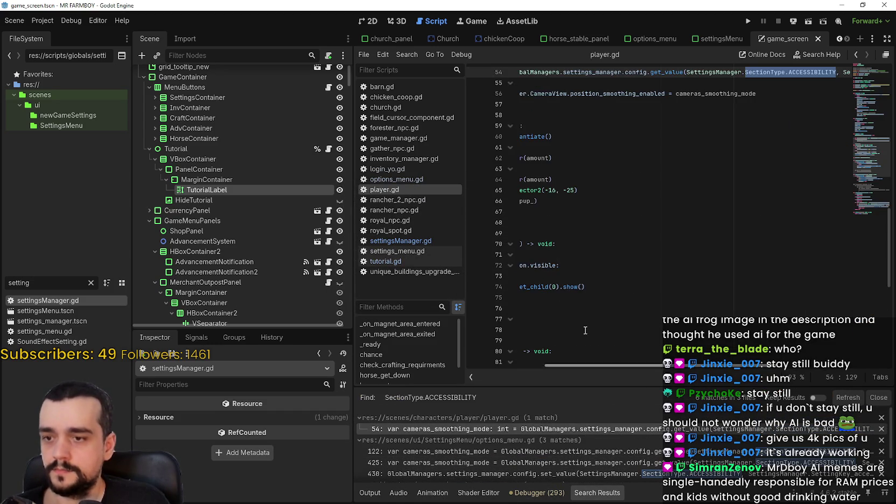
left_click(639, 231)
left_click(565, 221)
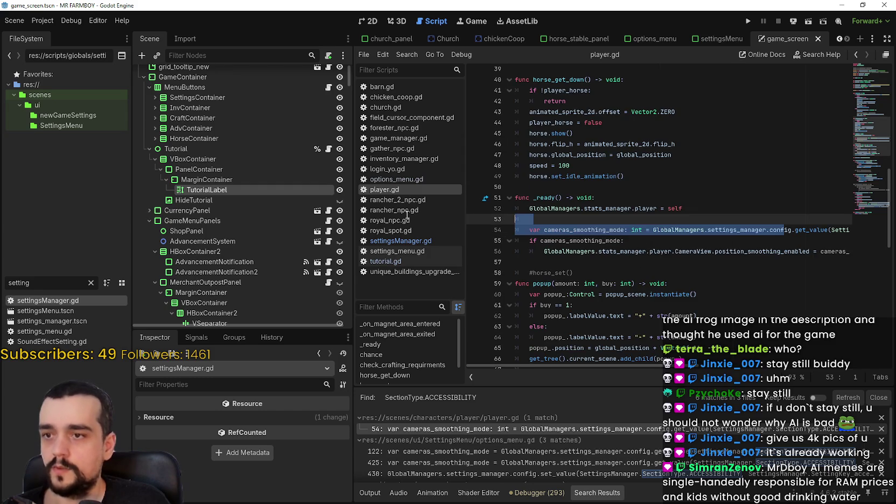
left_click(595, 251)
key("Down")
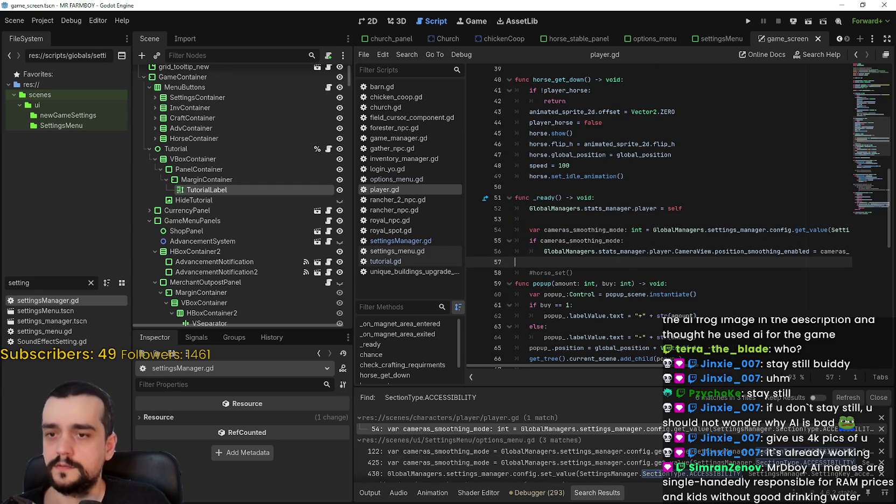
mouse_move(691, 366)
left_mouse_down()
mouse_move(874, 373)
mouse_move(629, 344)
left_mouse_up()
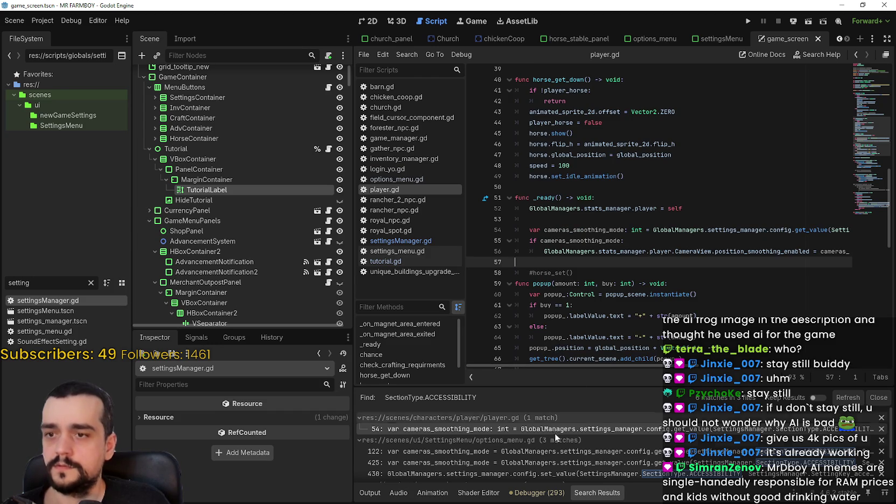
scroll(555, 442, "down", 1)
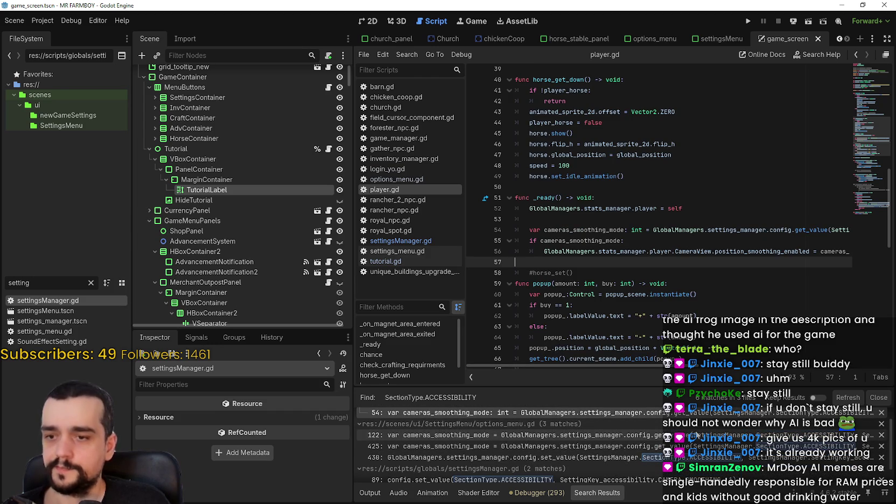
Step: Review options_menu.gd matches at lines 122 and 425, then show the options_menu scene
left_click(695, 435)
left_click(694, 446)
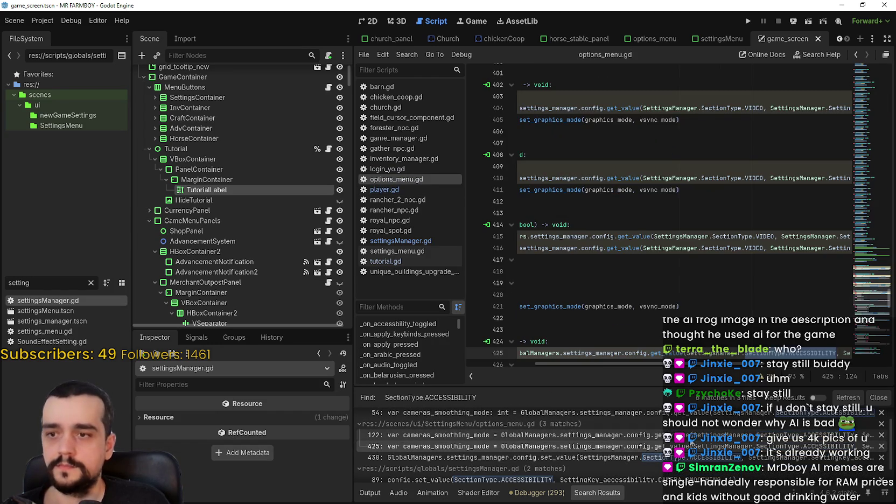
left_click_drag(672, 368, 557, 318)
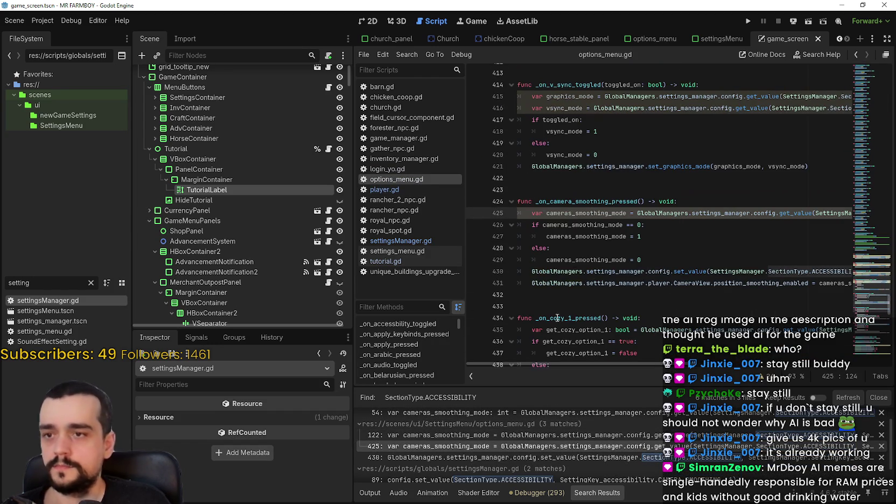
left_click(619, 252)
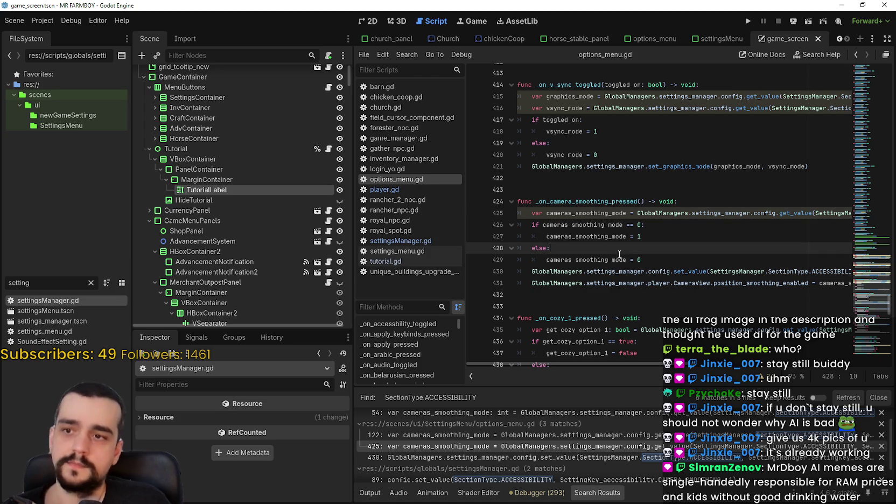
scroll(619, 274, "down", 2)
left_click(567, 237)
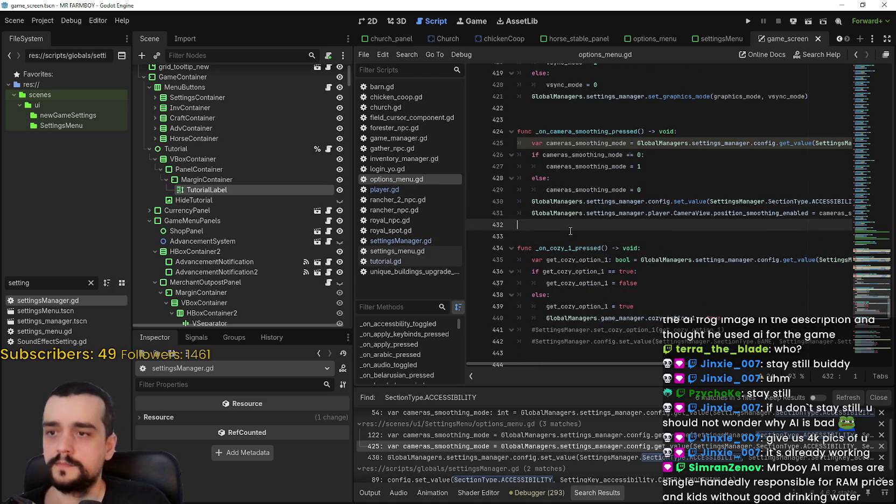
scroll(597, 443, "down", 2)
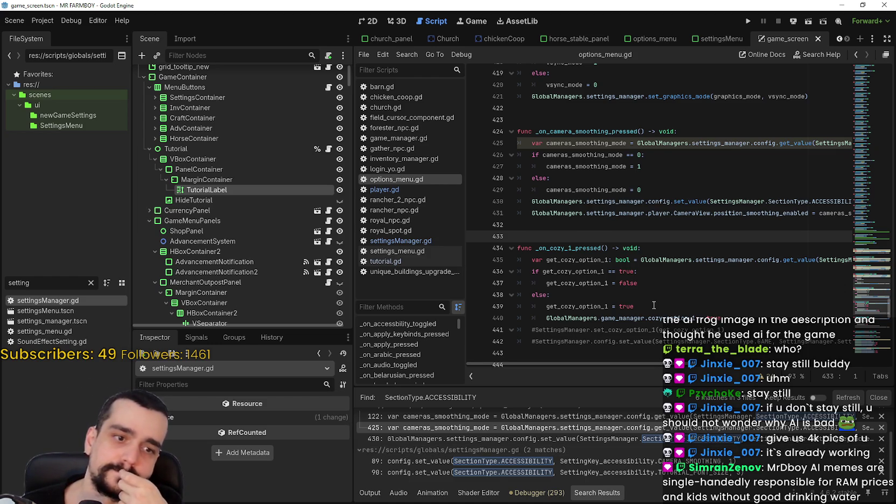
left_click(654, 39)
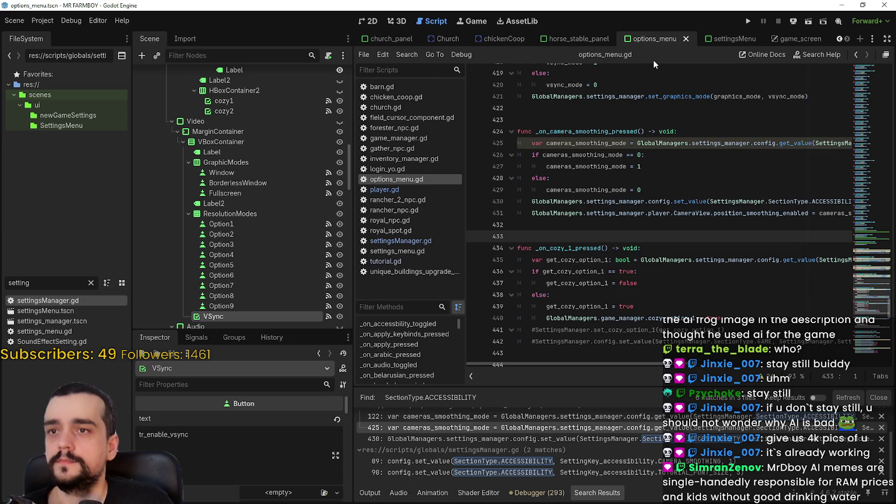
Step: In the 2D view, collapse ResolutionModes and make the Audio panel visible on the canvas
left_click(370, 21)
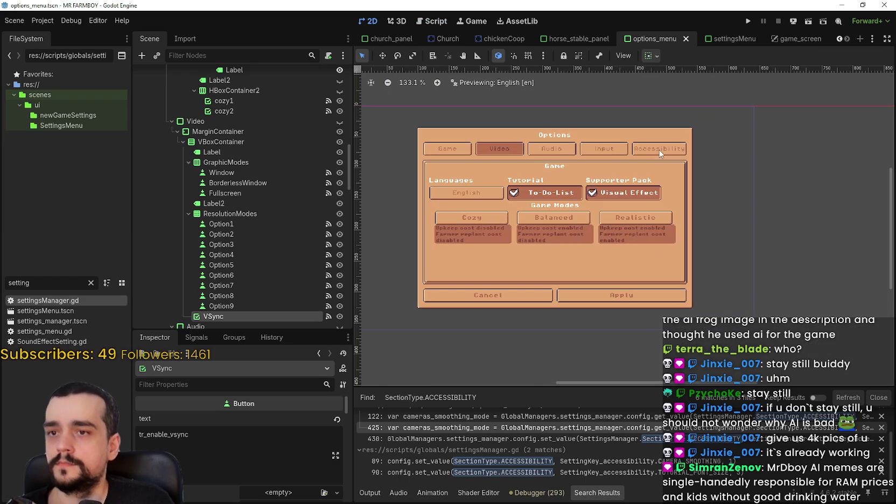
left_click(189, 213)
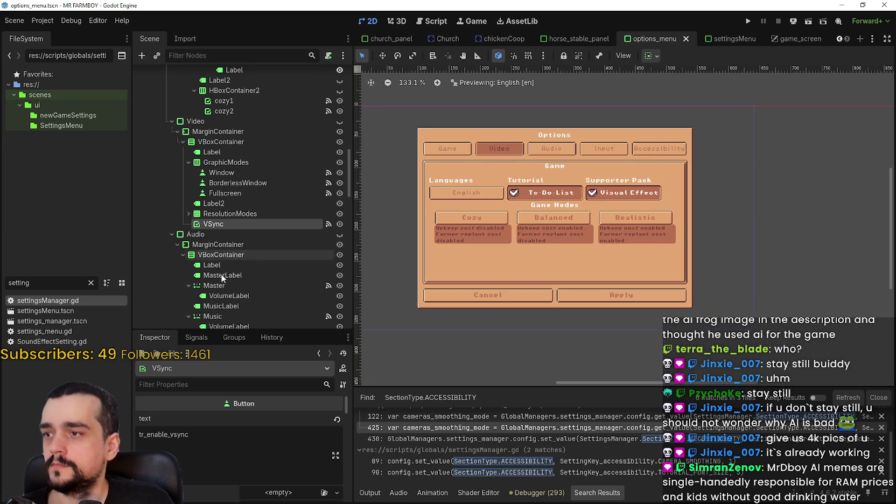
scroll(324, 245, "down", 8)
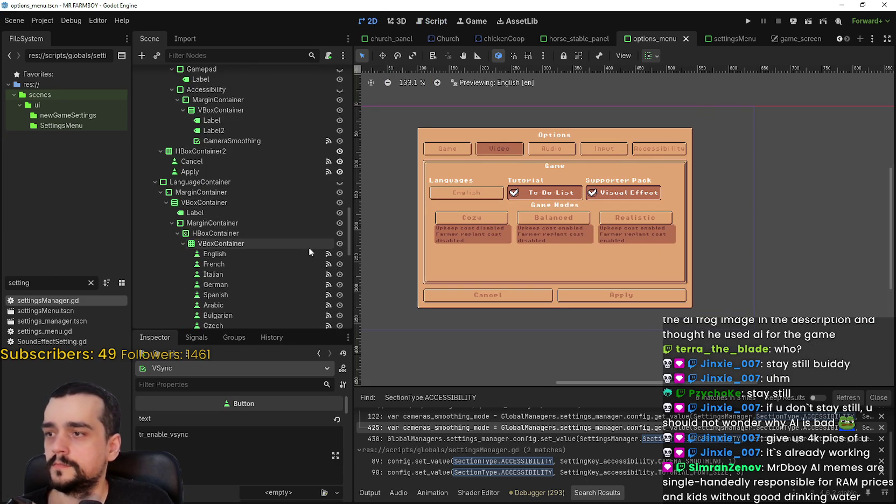
scroll(305, 235, "up", 5)
left_click(339, 171)
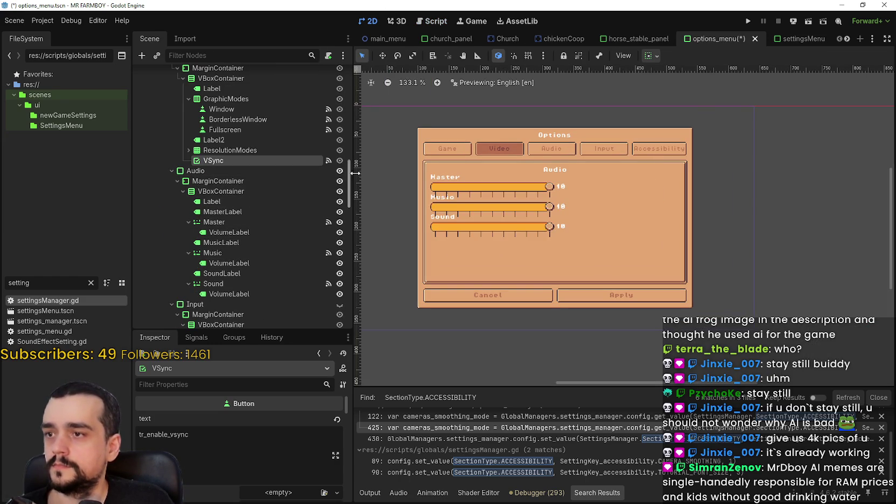
scroll(496, 207, "up", 3)
scroll(405, 176, "up", 1)
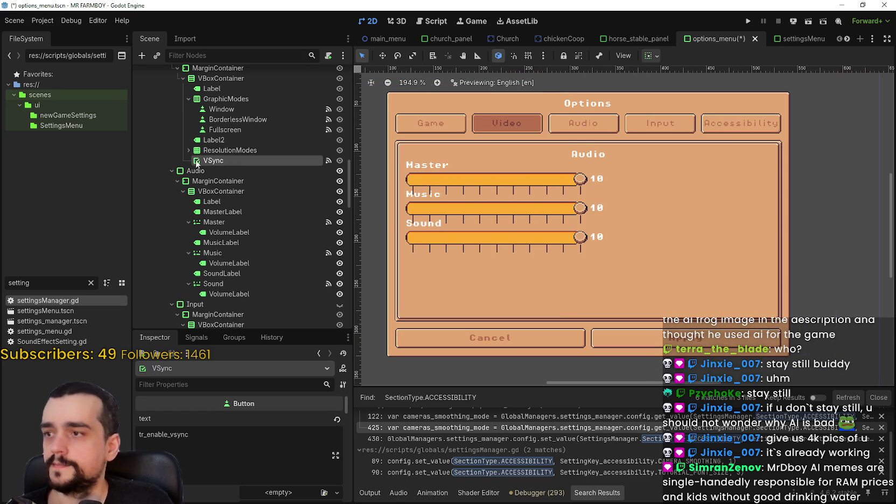
scroll(245, 215, "down", 1)
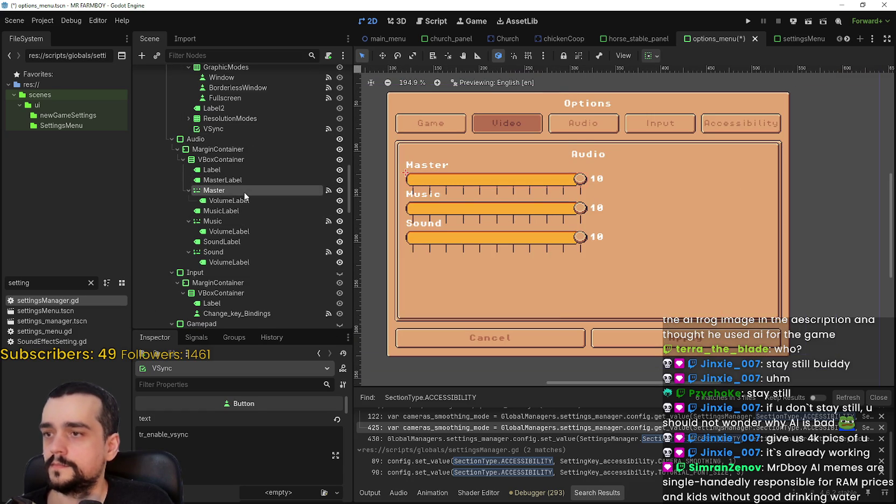
Step: Inspect the Audio panel's Master slider, its volume label and MusicLabel
left_click(243, 191)
left_click(231, 201)
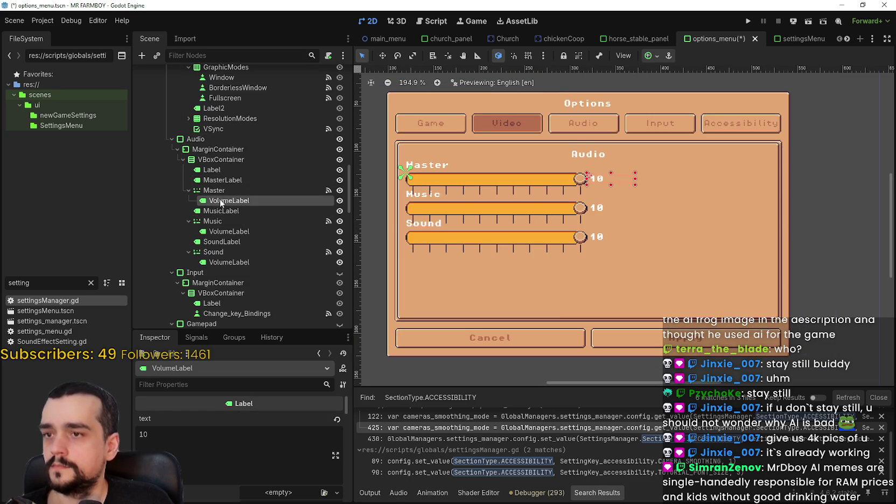
scroll(220, 218, "up", 1)
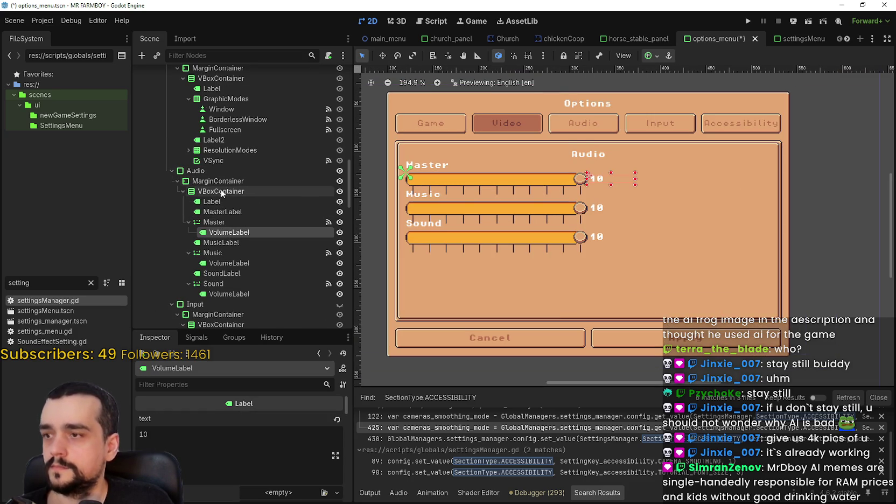
left_click(218, 222)
left_click(220, 233)
left_click(222, 243)
scroll(507, 170, "down", 1)
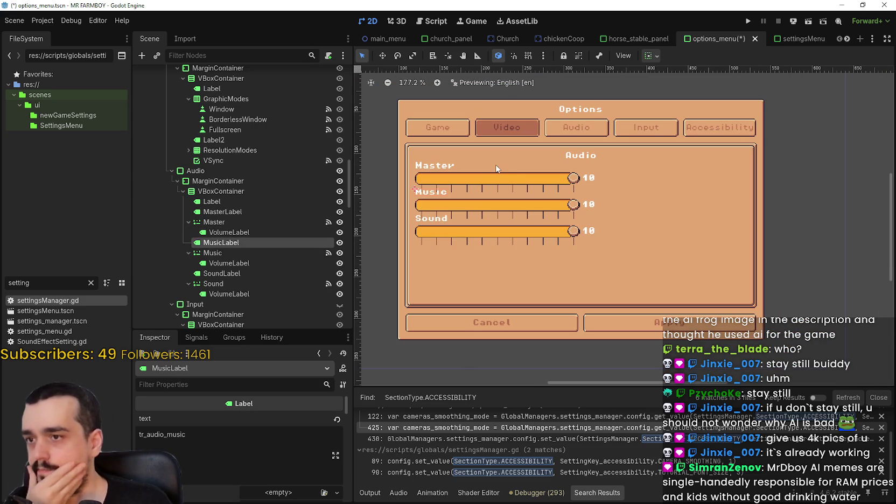
Step: Multi-select MasterLabel, the Master slider and VolumeLabel, and copy them
left_click(224, 194)
left_click(183, 193)
left_click(184, 192)
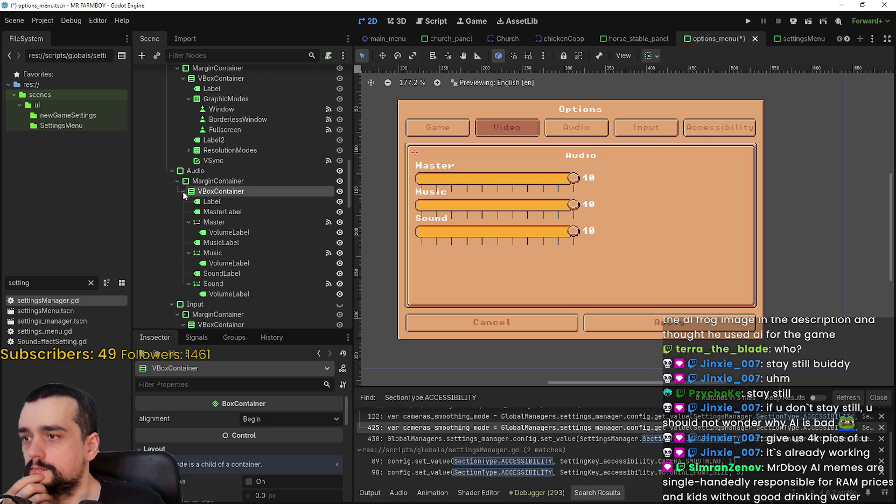
left_click(212, 201)
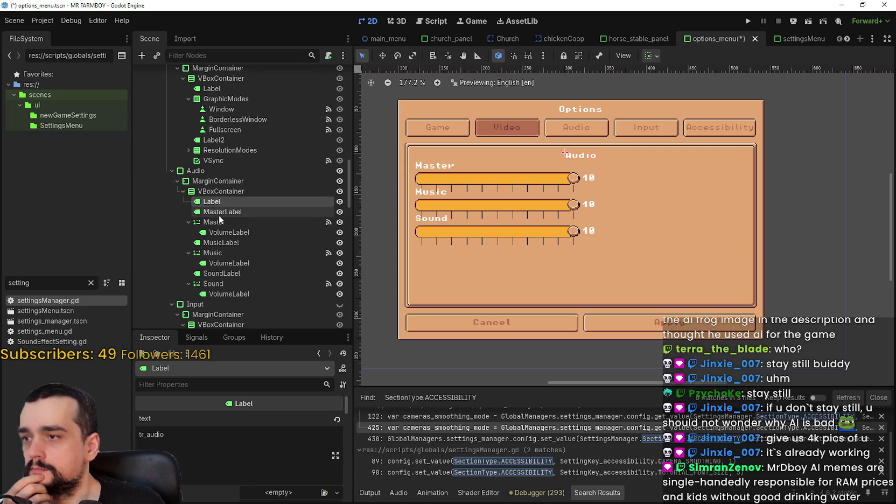
left_click(218, 212)
left_click(218, 222)
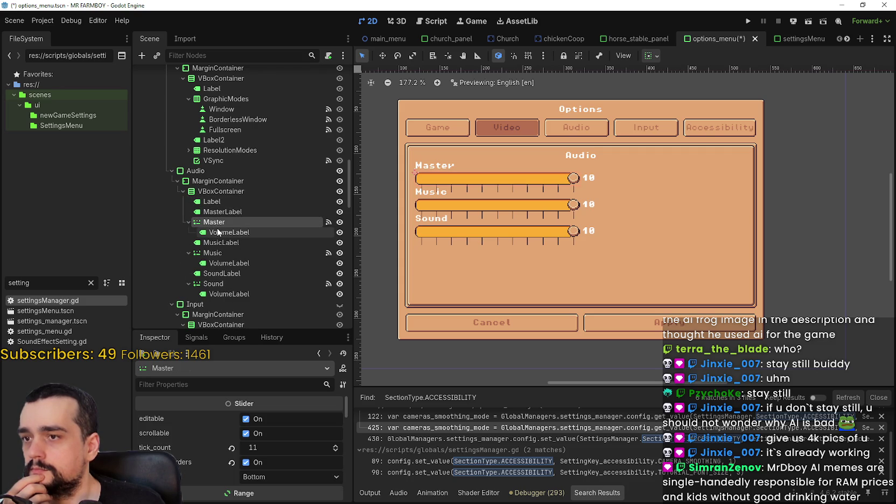
left_click(219, 233)
left_click(218, 220)
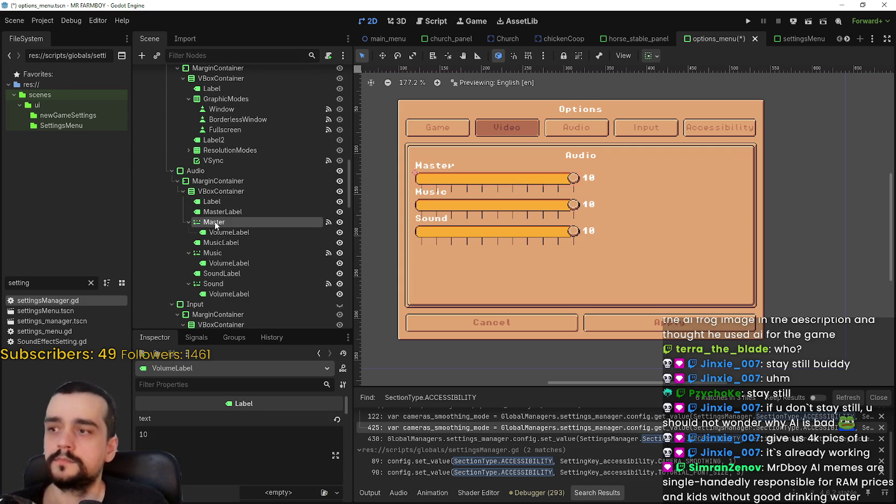
left_click(215, 212, "ctrl")
left_click(225, 234, "ctrl")
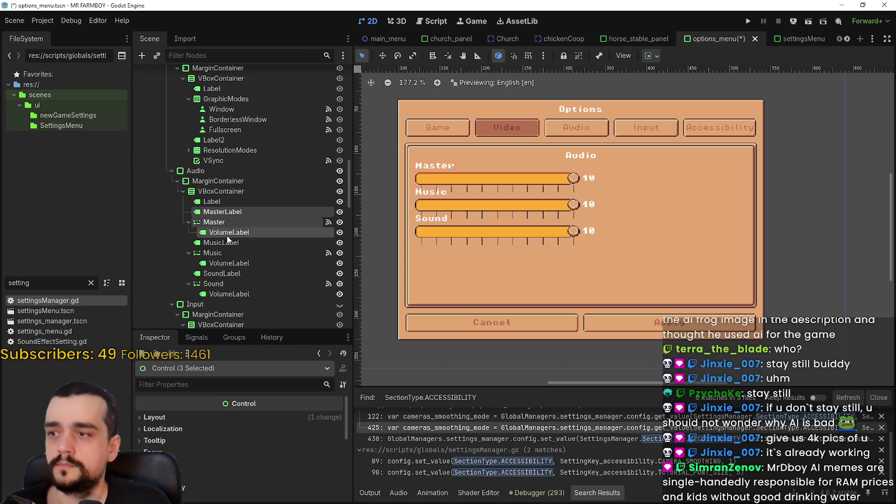
right_click(221, 219)
left_click(260, 237)
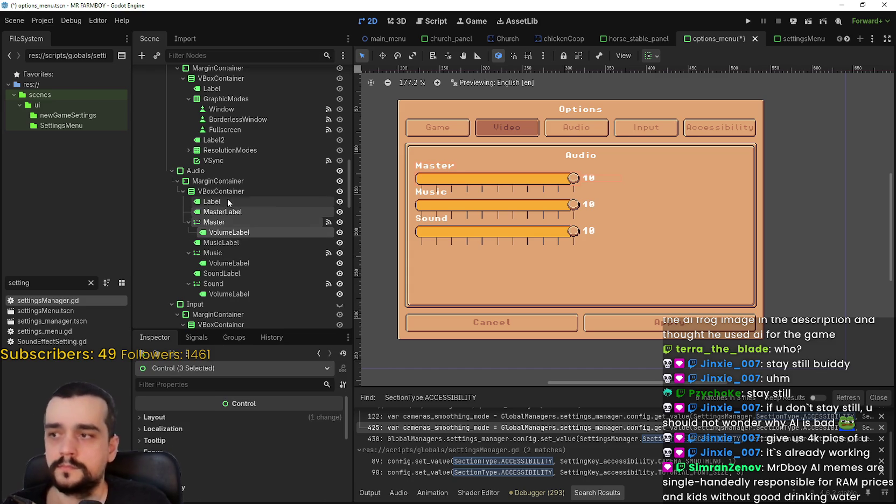
Step: Collapse Audio and make the Accessibility panel visible in the preview
left_click(172, 171)
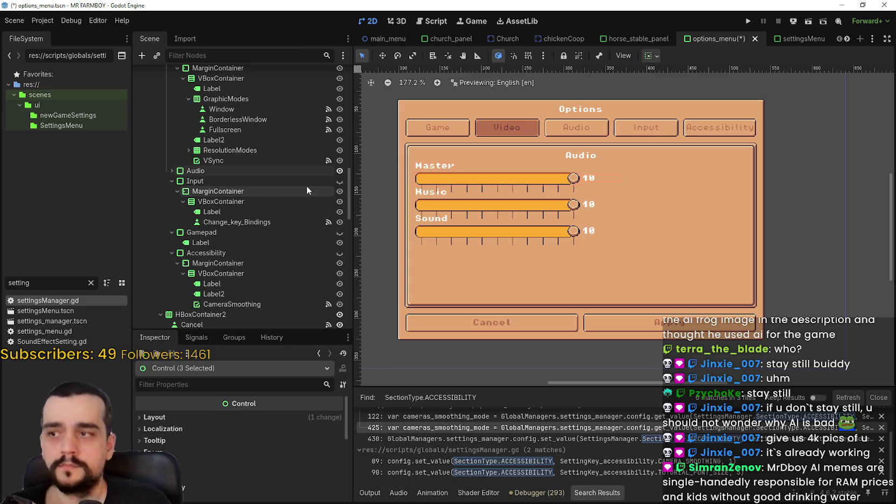
scroll(333, 236, "down", 3)
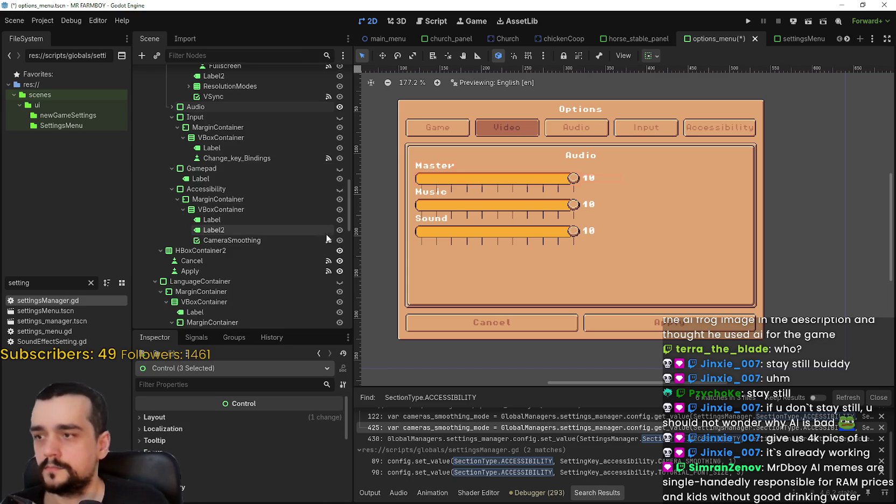
left_click(339, 190)
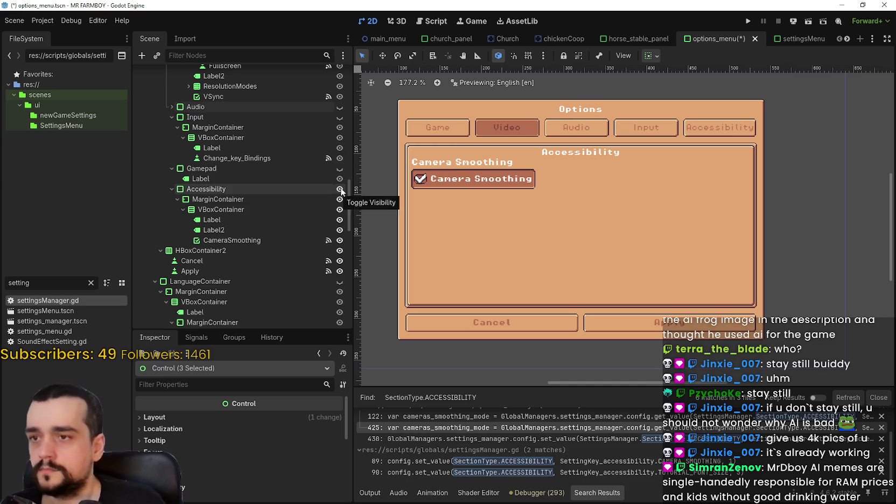
Step: Paste the copied label and slider into Accessibility's VBoxContainer and rename the label TutorialFont
scroll(448, 173, "up", 2)
left_click(235, 186)
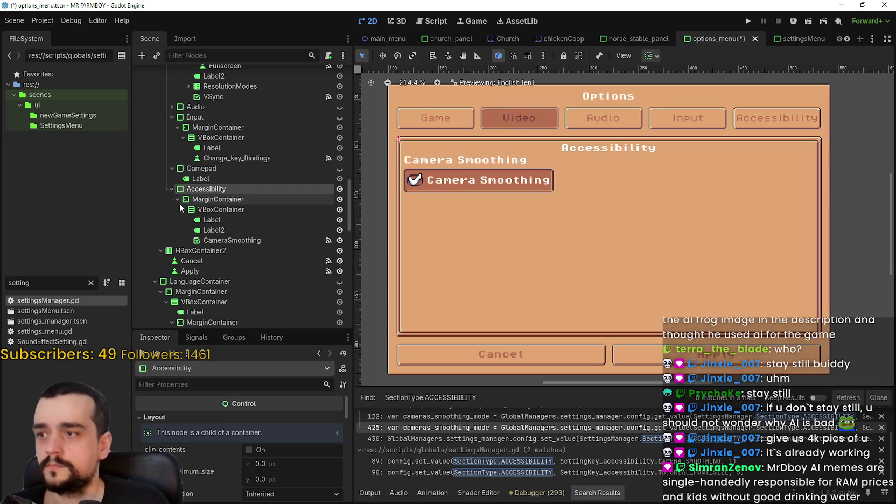
left_click(213, 210)
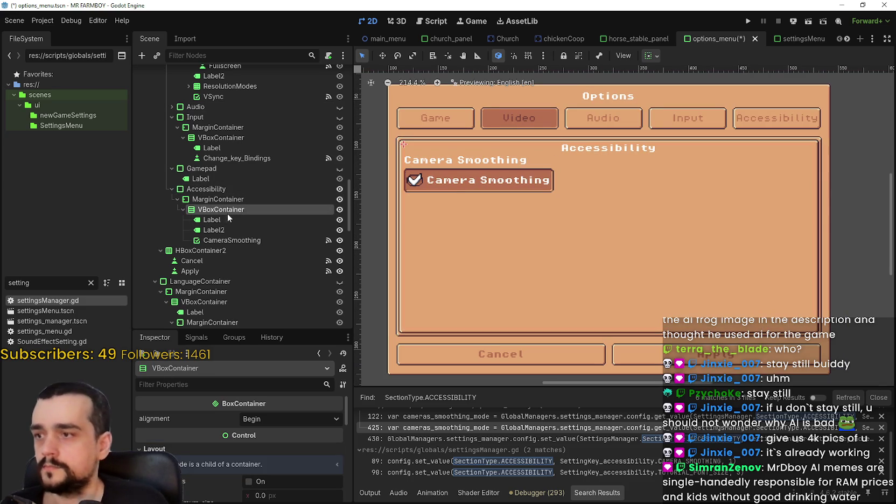
right_click(218, 211)
left_click(259, 270)
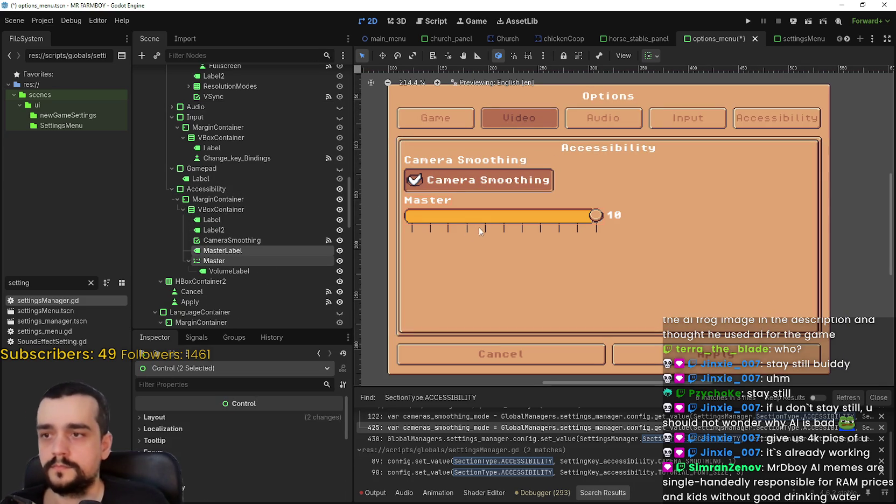
left_click(245, 250)
left_click(246, 250)
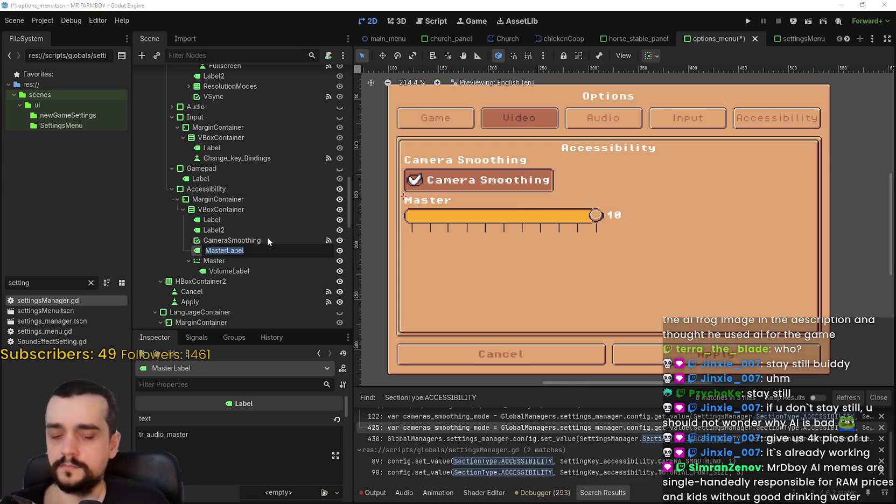
type("TutorialFont")
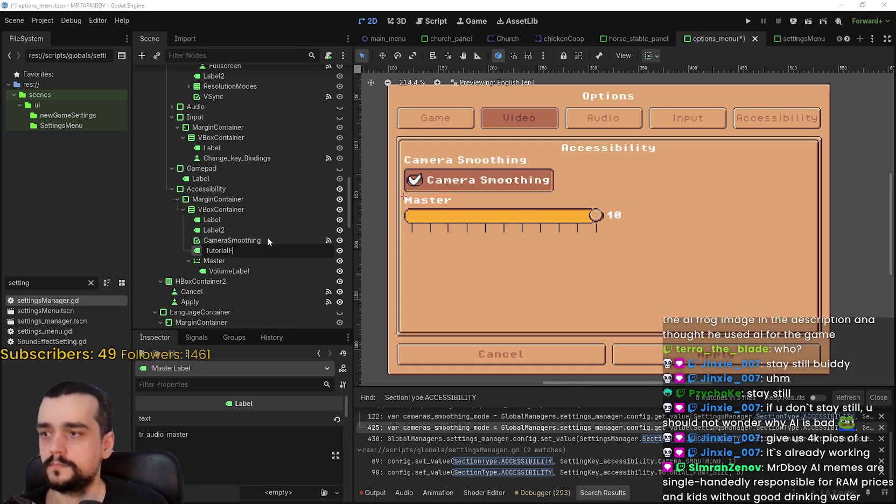
key("Return")
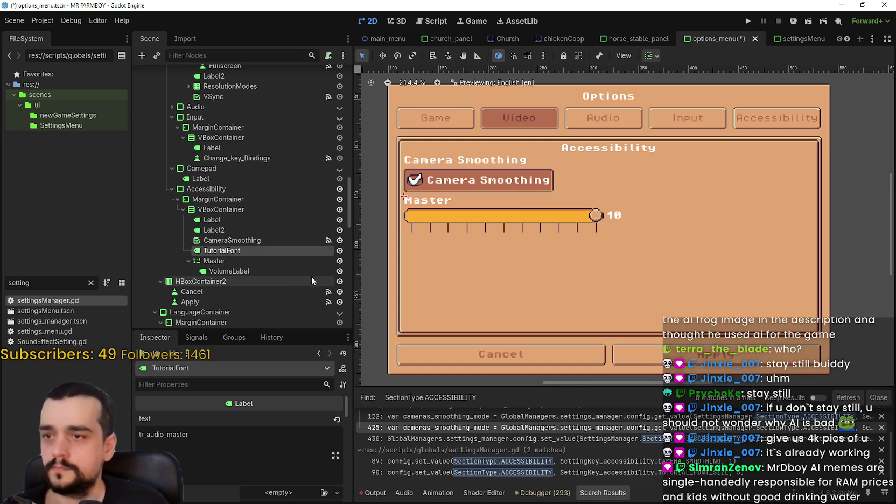
Step: Rename the pasted slider to TutorialFontSlider
double_click(229, 261)
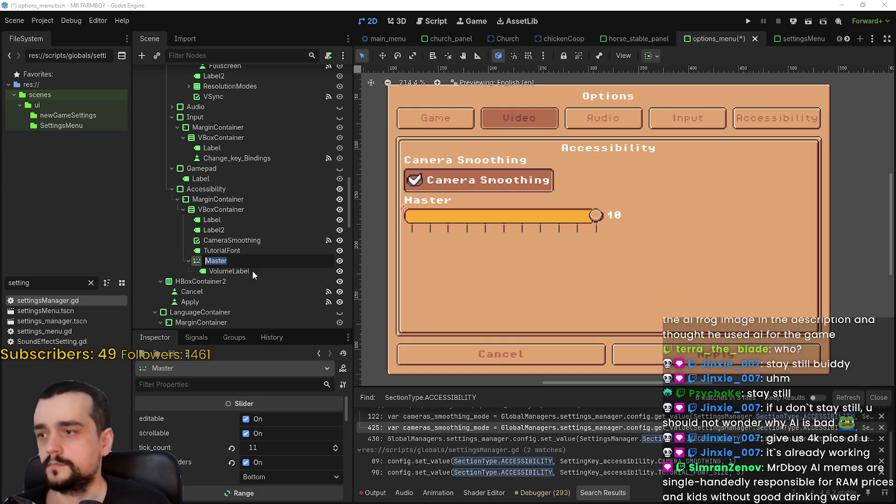
key("BackSpace")
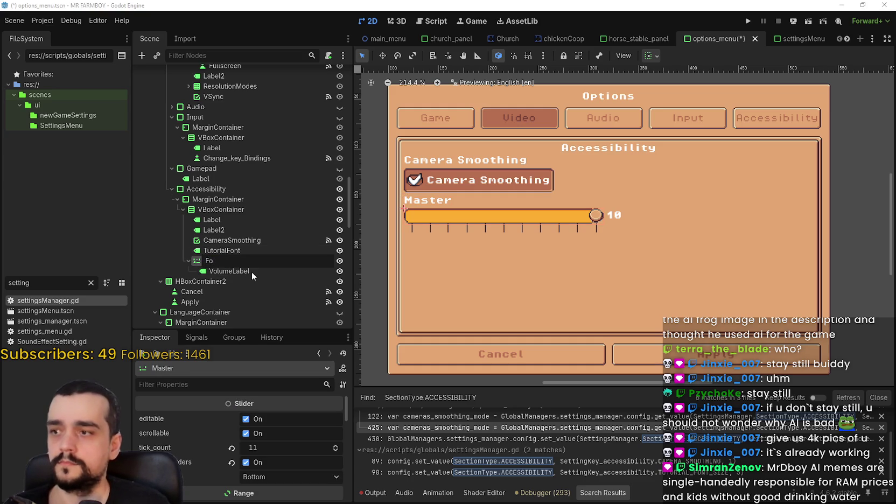
type("Tutorial")
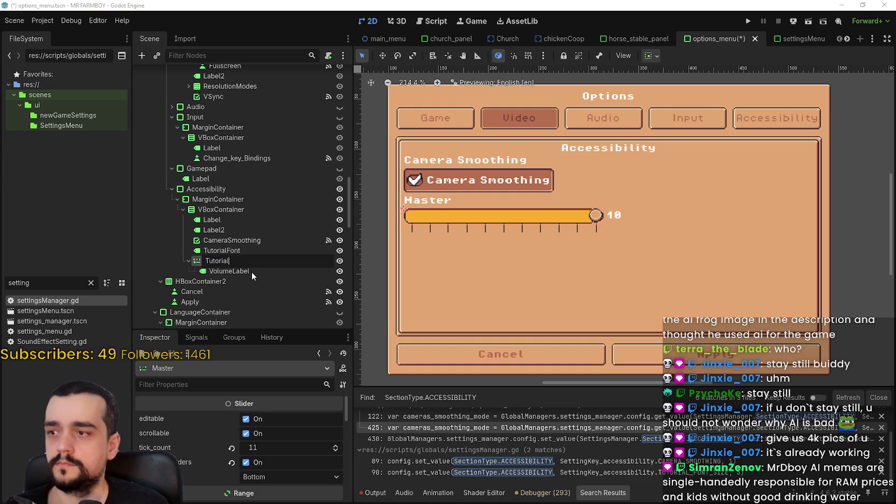
type("FontSlider")
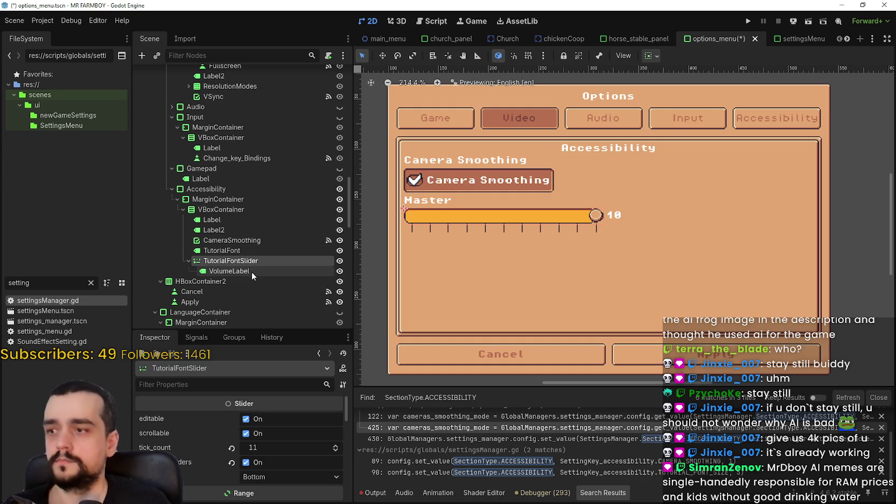
left_click(251, 272)
Step: Set the TutorialFont label's text to 'Tutorial Font Size'
left_click(154, 439)
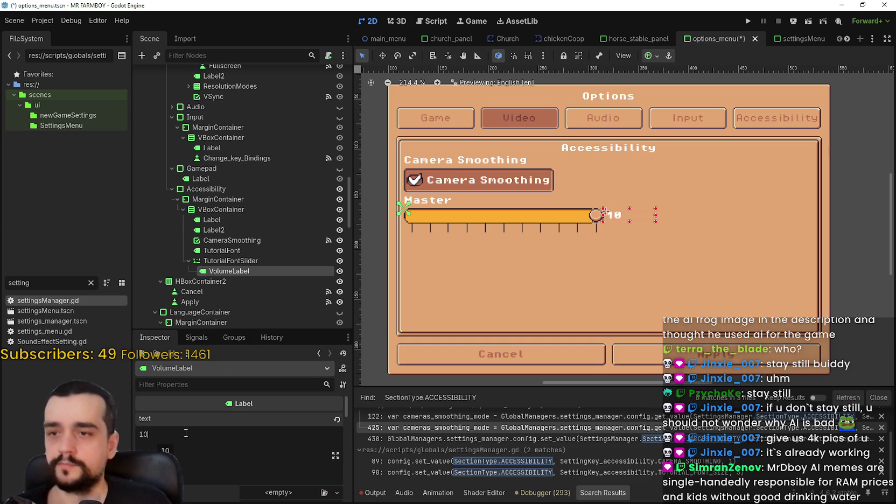
mouse_move(194, 413)
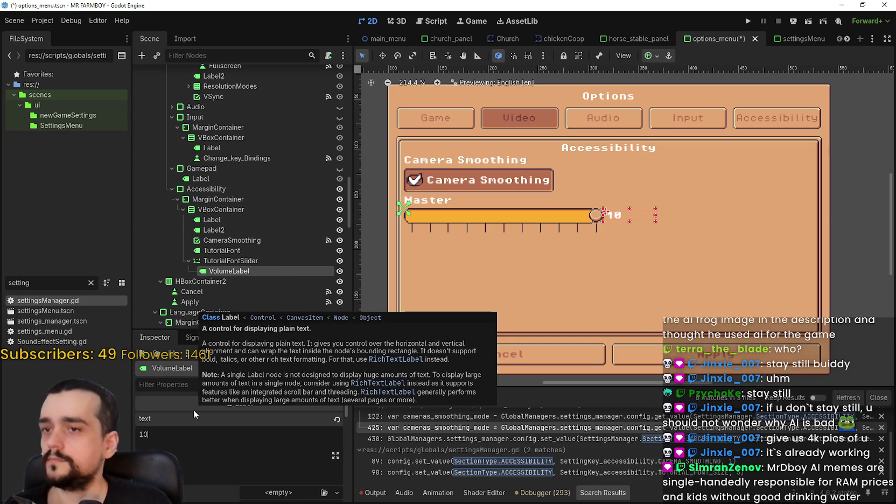
left_click(228, 251)
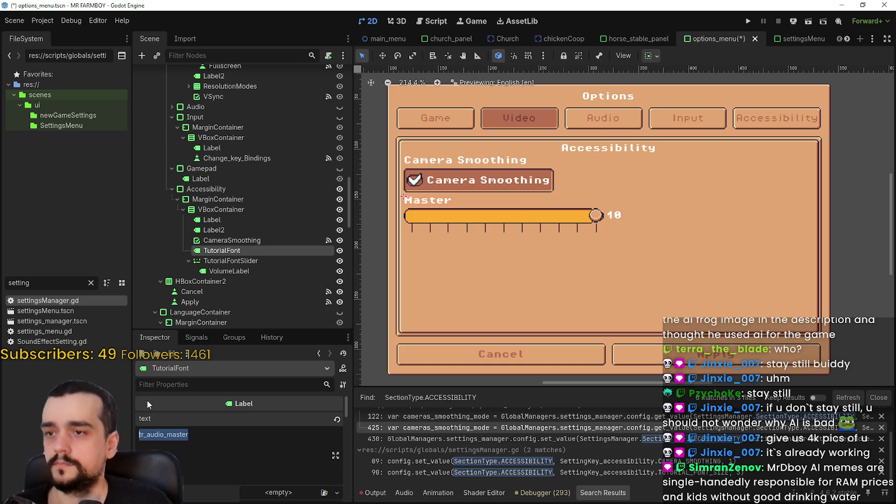
mouse_move(146, 400)
type("Tutorial Fo")
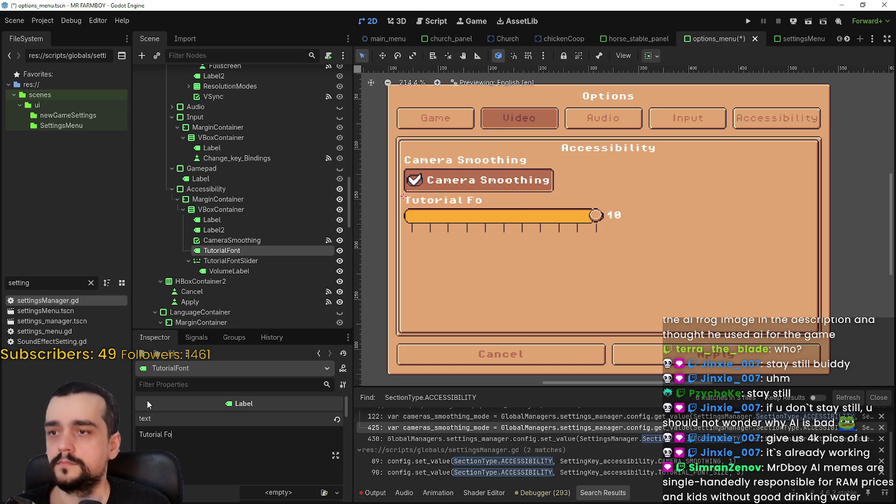
type("nt Size")
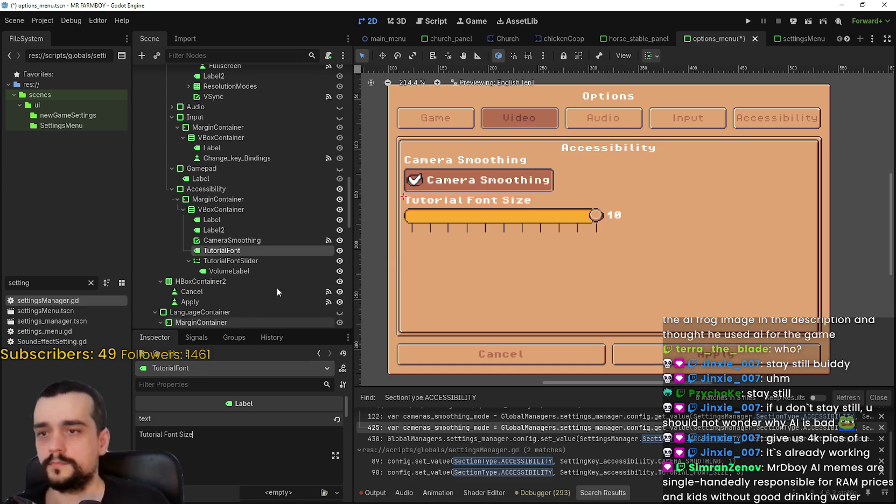
Step: Rename the value label node to TutorialFontLabel and save the options menu scene
left_click(257, 268)
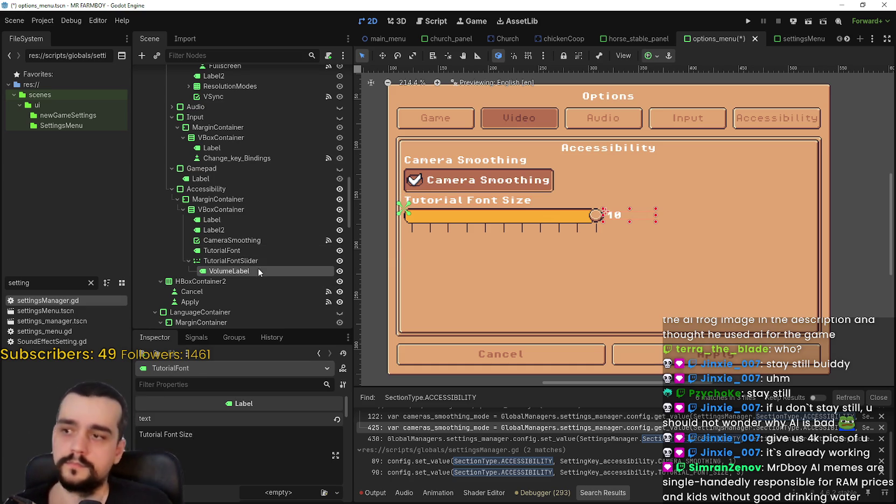
double_click(225, 273)
type("F")
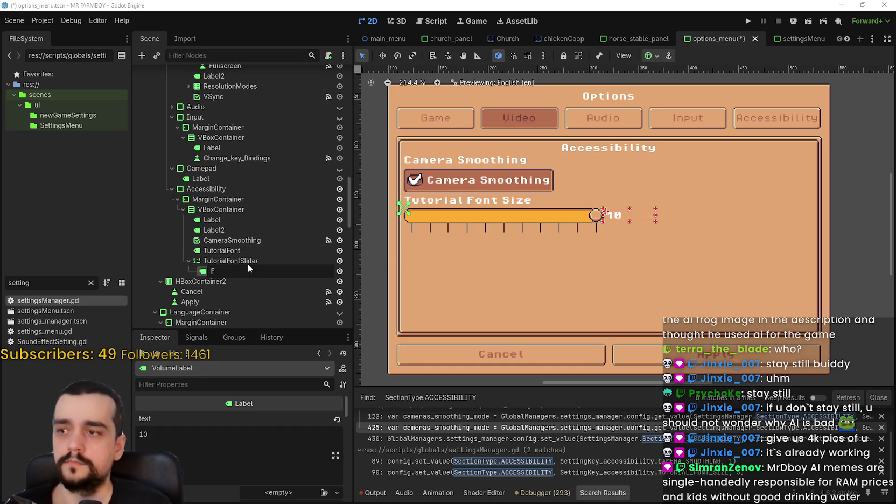
key("BackSpace")
type("TutorialFont")
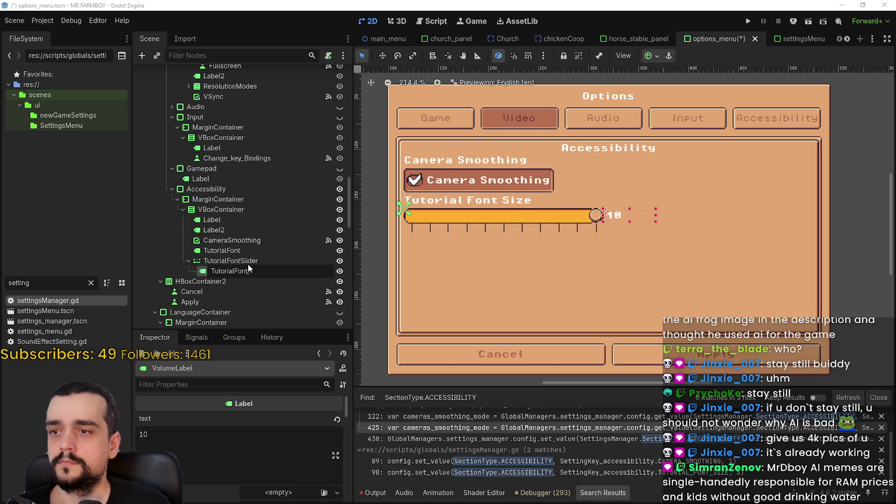
type("Label")
key("Return")
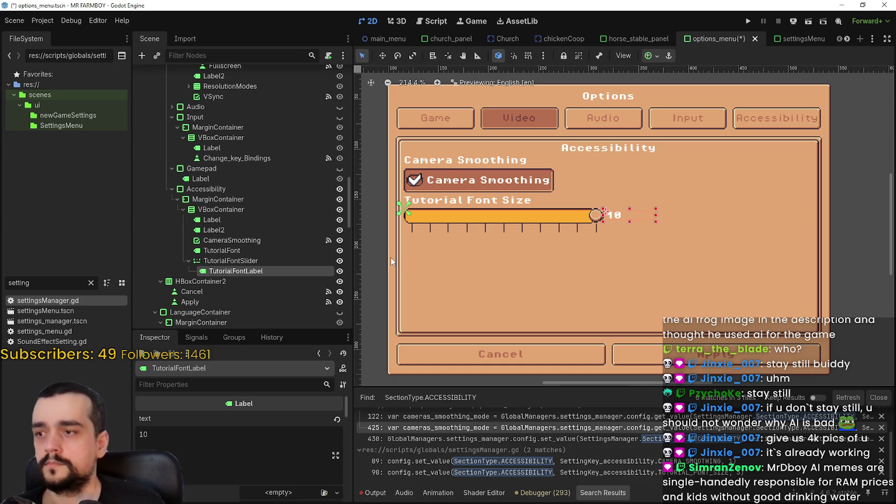
key("ctrl+s")
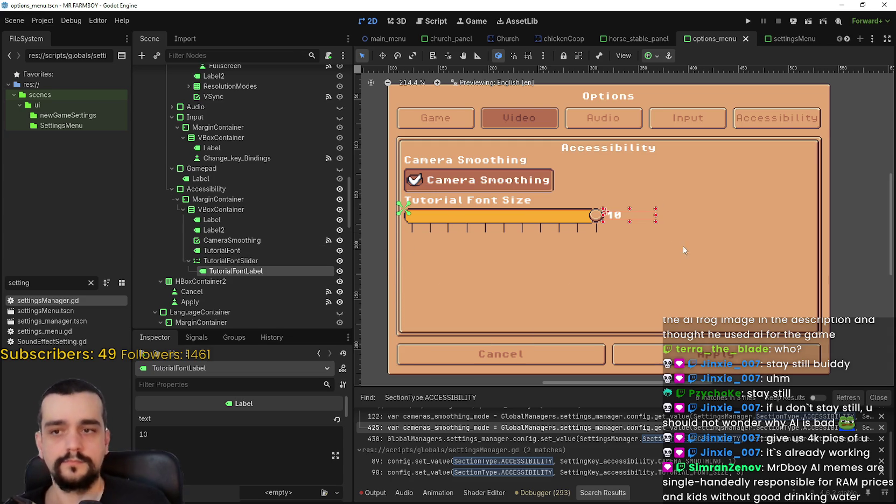
Step: Select TutorialFontSlider and enlarge the Inspector's property list
scroll(647, 225, "up", 2)
scroll(646, 225, "up", 2)
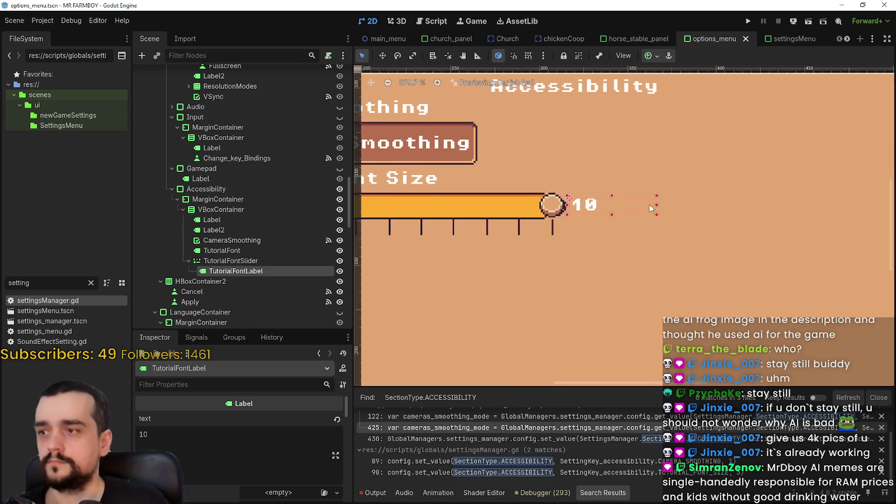
scroll(651, 213, "down", 3)
scroll(644, 217, "up", 1)
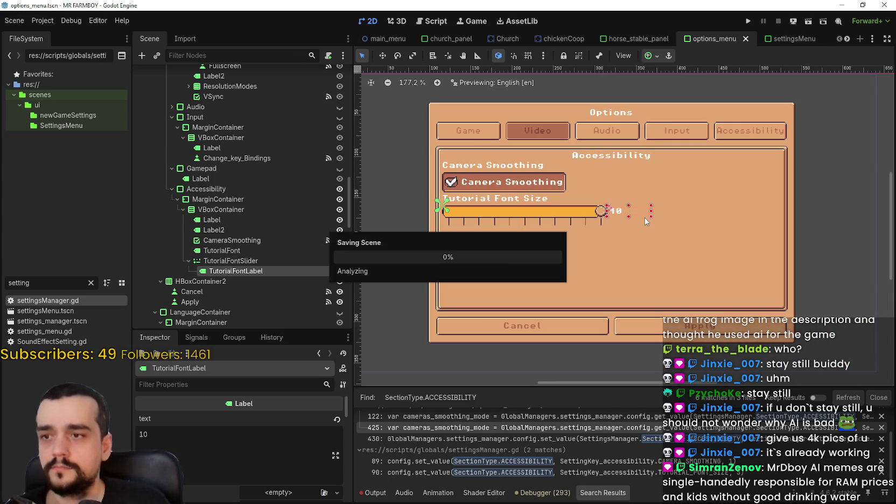
scroll(630, 237, "up", 1)
scroll(619, 236, "down", 2)
scroll(560, 235, "up", 3)
scroll(506, 223, "down", 1)
scroll(507, 220, "down", 3)
scroll(506, 220, "up", 2)
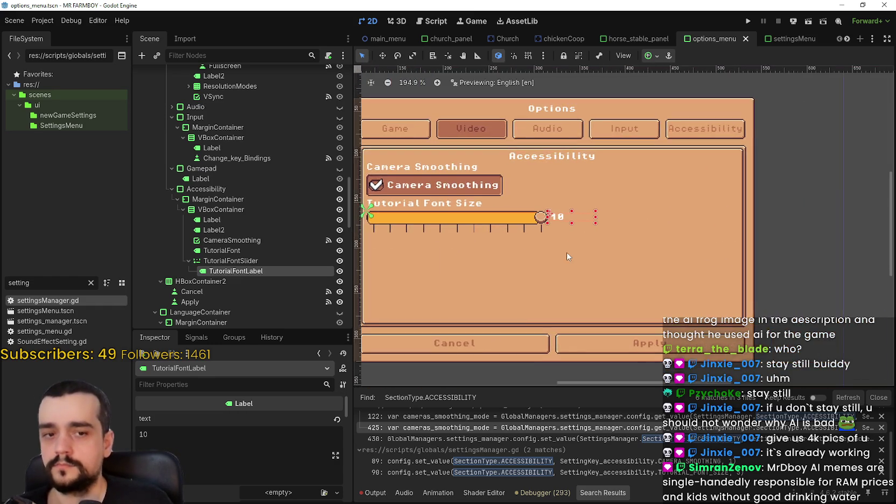
scroll(457, 242, "down", 1)
left_click(230, 260)
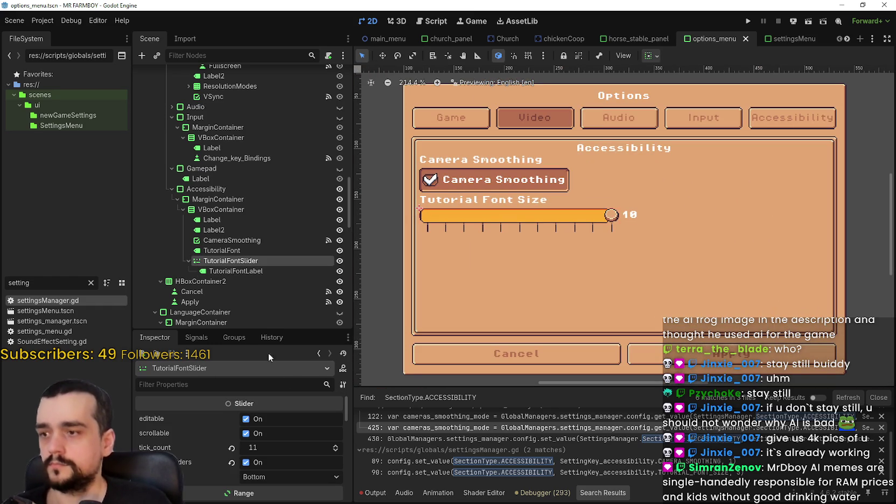
left_click_drag(265, 329, 284, 277)
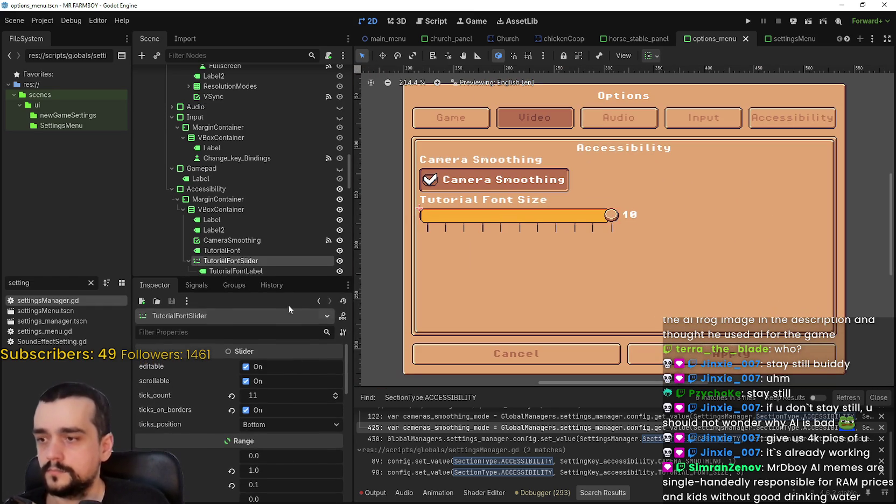
Step: In the Range section, turn exp_edit on and then back off
scroll(306, 423, "down", 2)
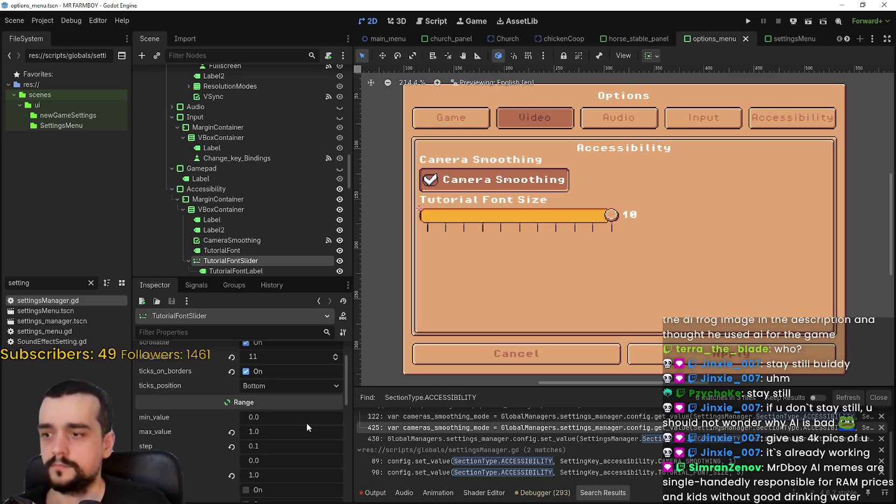
scroll(303, 415, "down", 3)
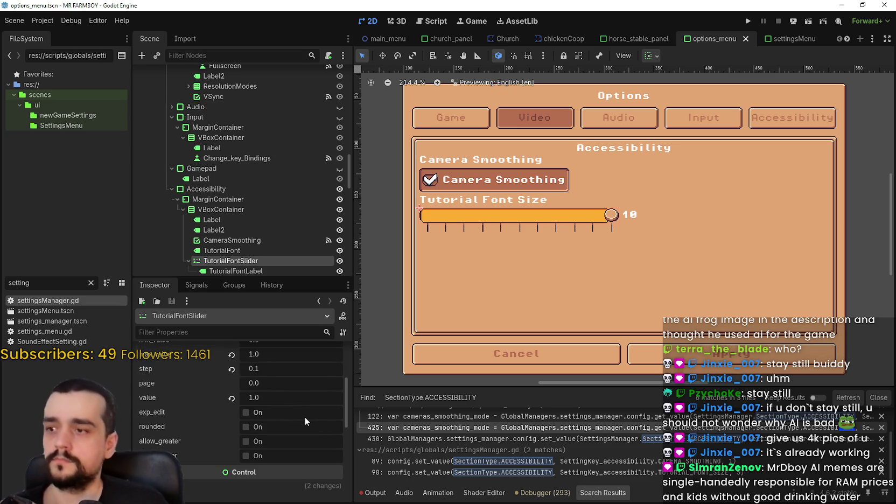
scroll(305, 417, "up", 2)
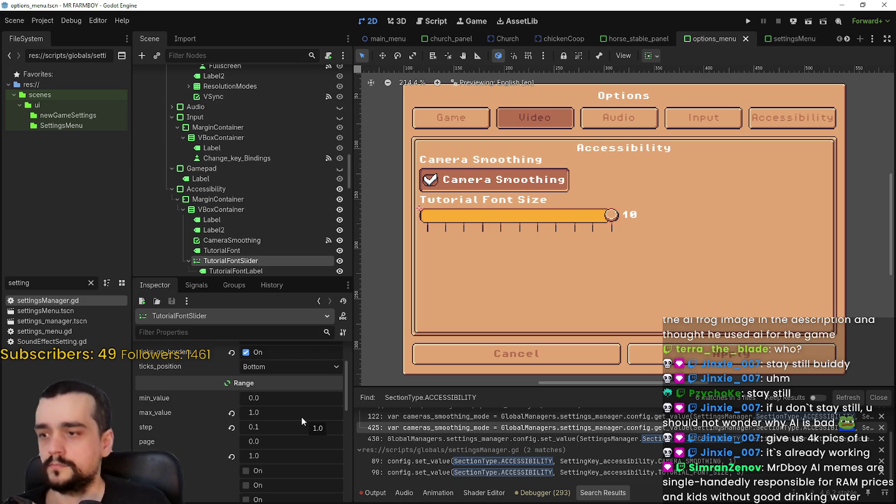
scroll(301, 419, "down", 4)
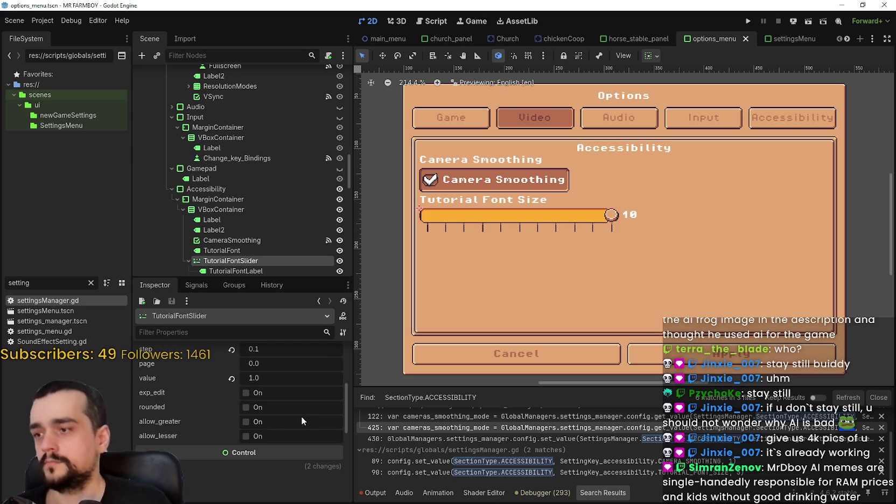
scroll(302, 415, "up", 1)
scroll(301, 417, "up", 1)
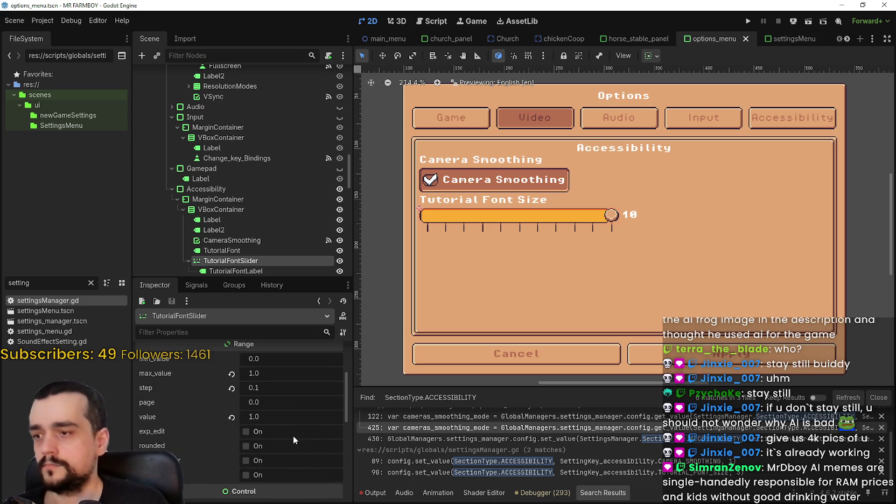
left_click(274, 430)
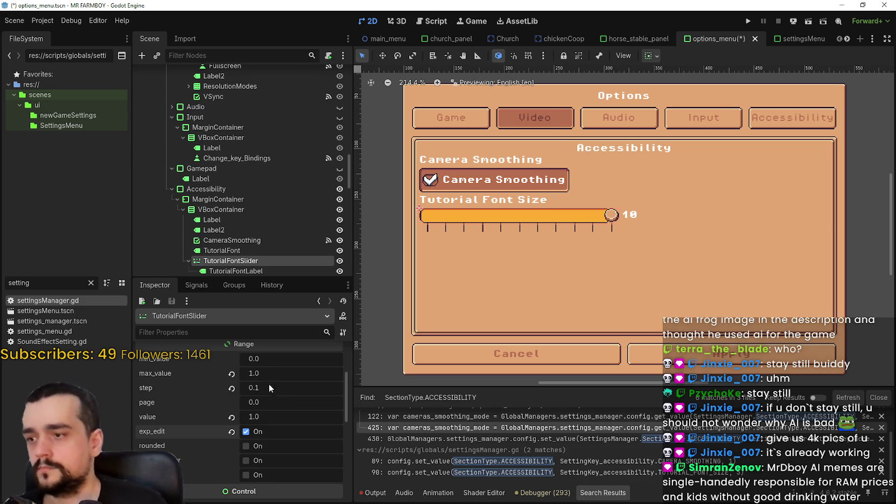
left_click(265, 432)
Step: Test the slider's value by dragging it, then start editing max_value
left_click_drag(258, 418, 185, 419)
left_click_drag(255, 417, 336, 417)
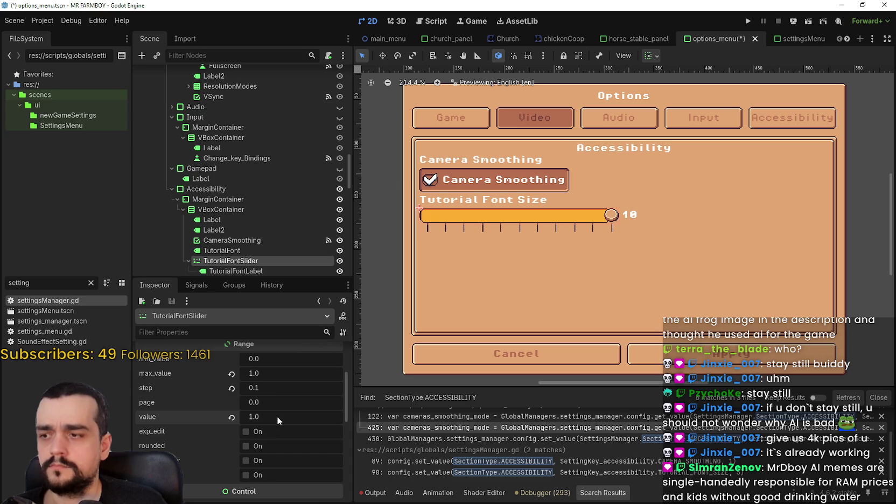
left_click(271, 389)
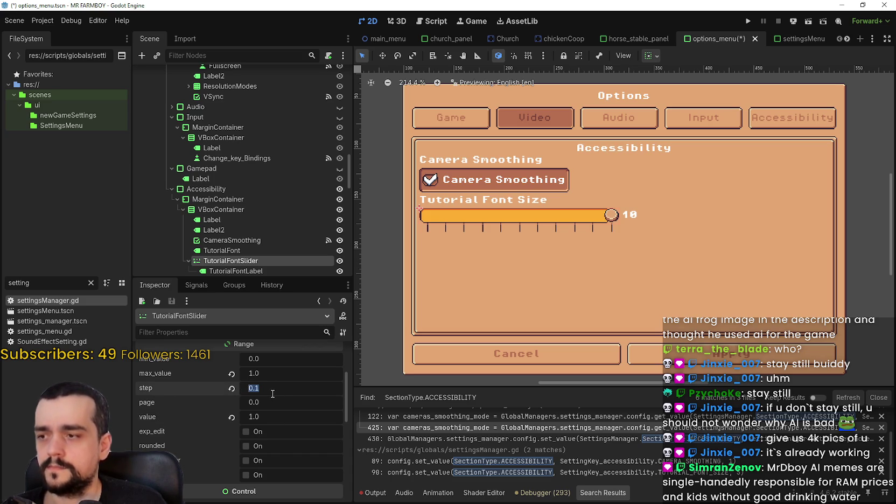
left_click(283, 373)
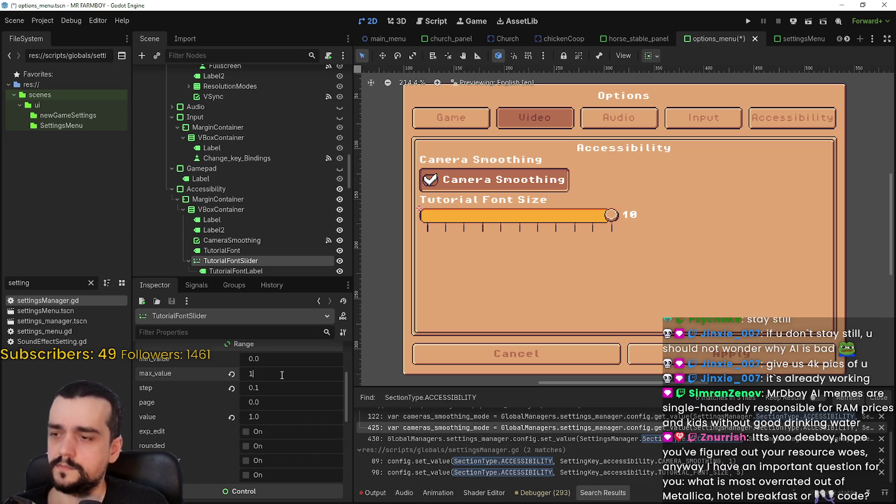
type("2")
Step: Set TutorialFontSlider's max_value to 12, min_value to 5 and step to 1
key("Return")
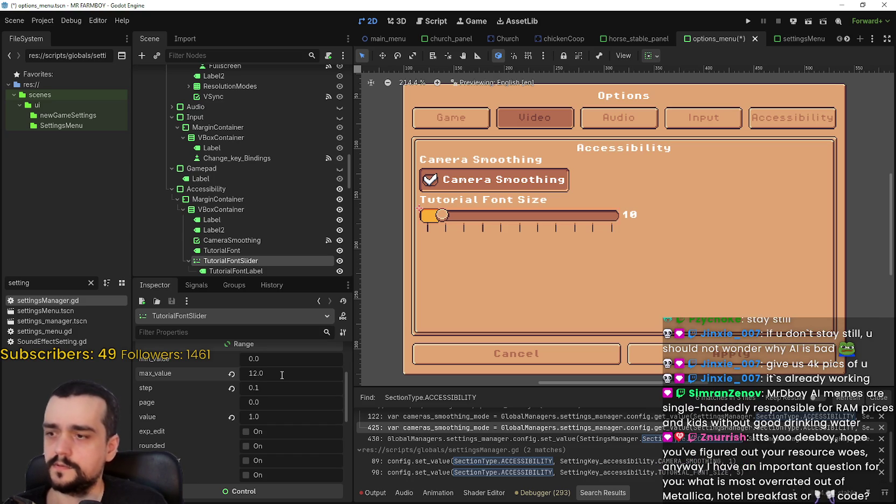
left_click(276, 357)
type("5")
key("Return")
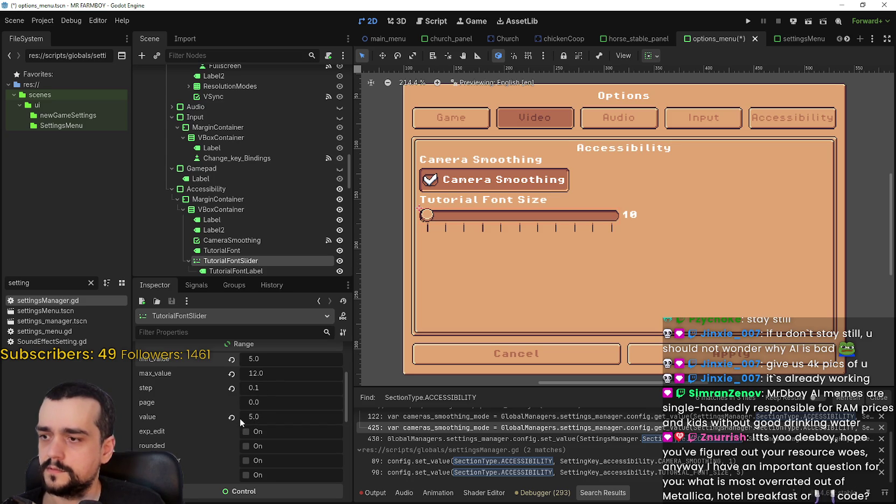
left_click_drag(250, 419, 256, 419)
left_click(263, 392)
type("1")
left_click_drag(255, 422, 285, 417)
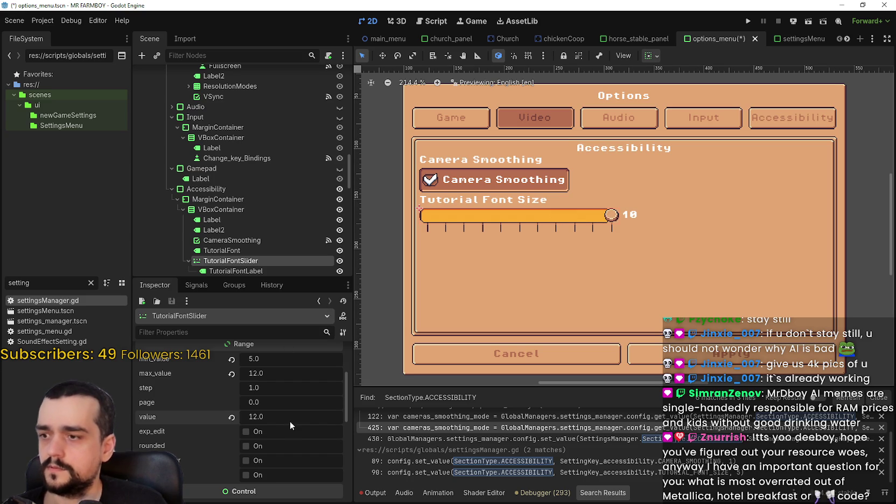
scroll(291, 418, "up", 2)
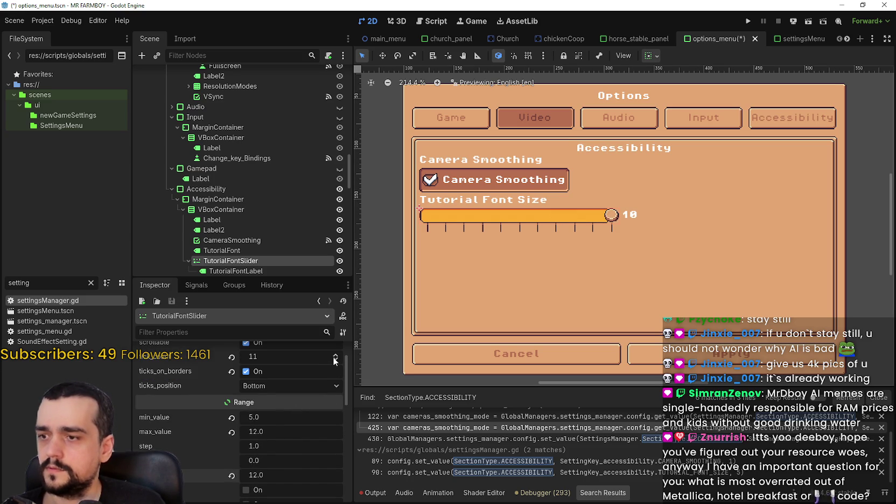
Step: Try 10 and 11 tick marks while dragging the slider value between 5 and 7
left_click(335, 359)
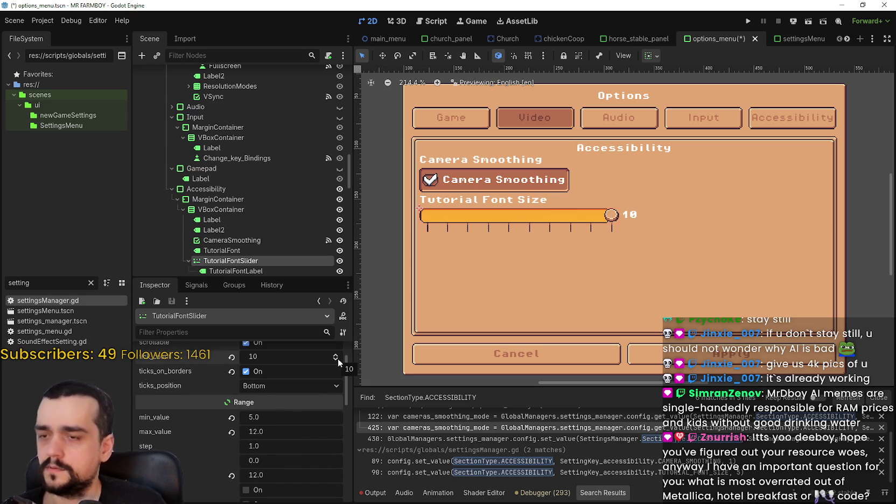
scroll(338, 362, "down", 2)
mouse_move(265, 436)
left_mouse_down()
mouse_move(221, 436)
mouse_move(266, 441)
mouse_move(261, 436)
left_mouse_up()
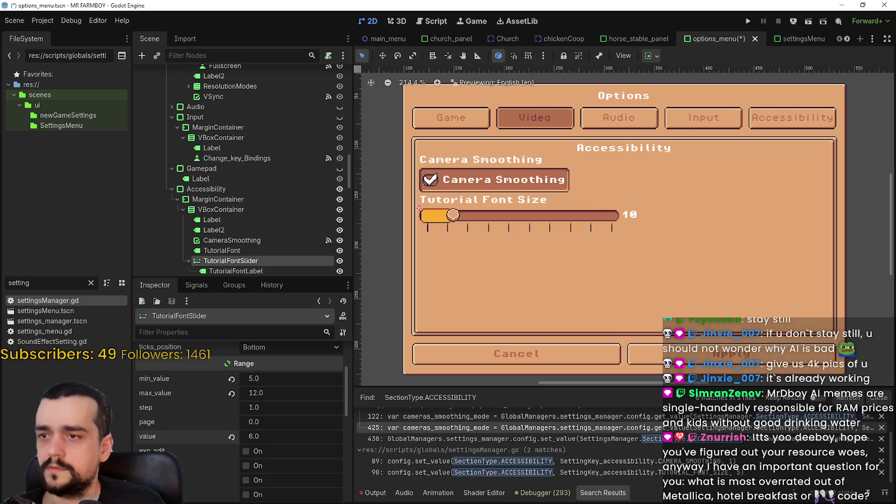
left_click_drag(261, 436, 310, 436)
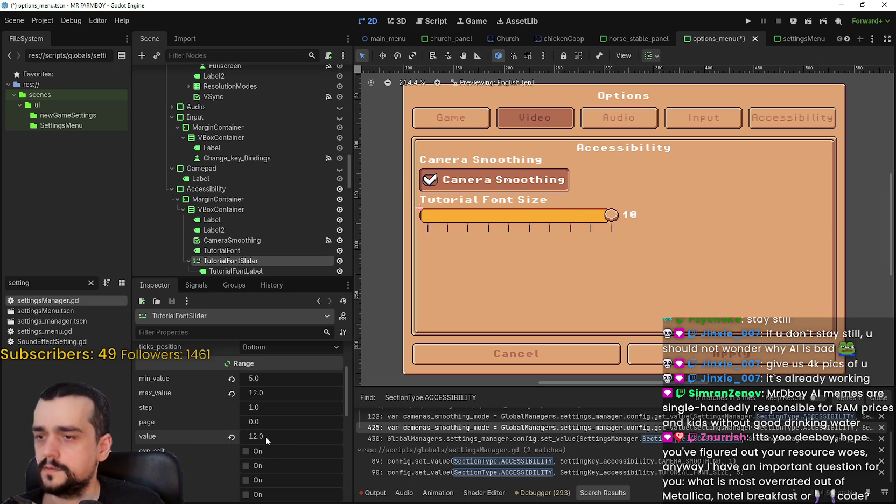
left_click_drag(267, 440, 237, 440)
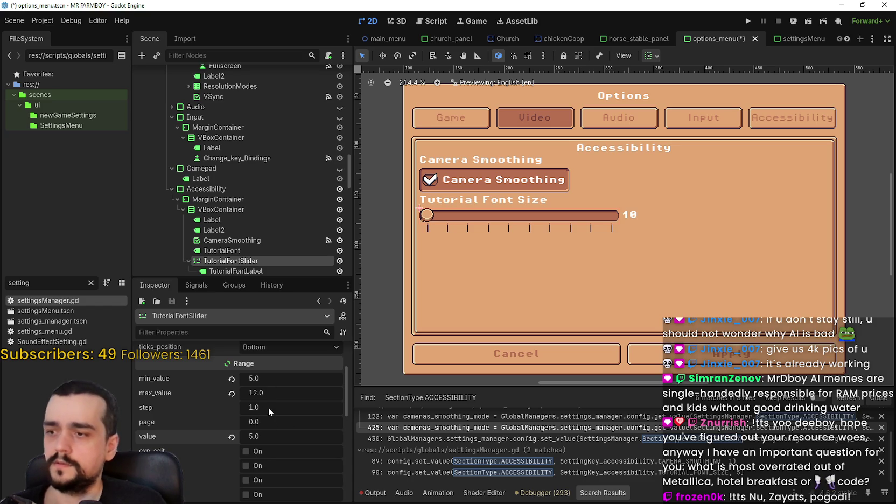
scroll(267, 407, "up", 3)
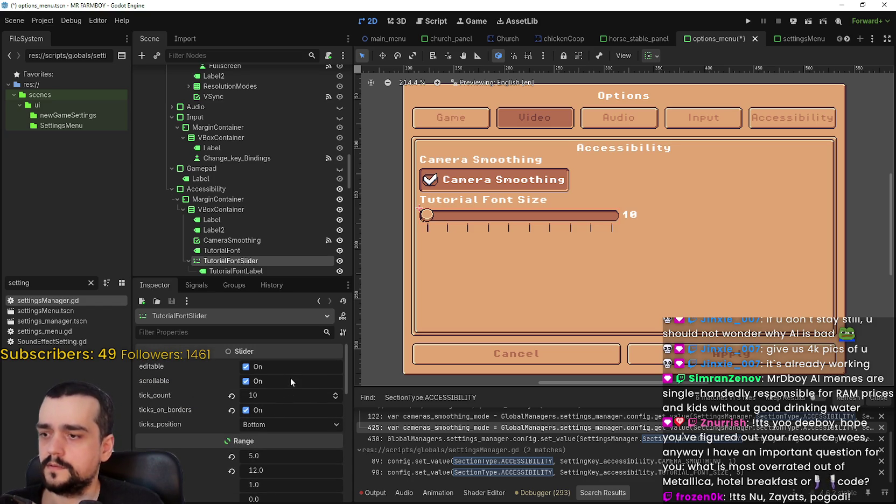
left_click(336, 394)
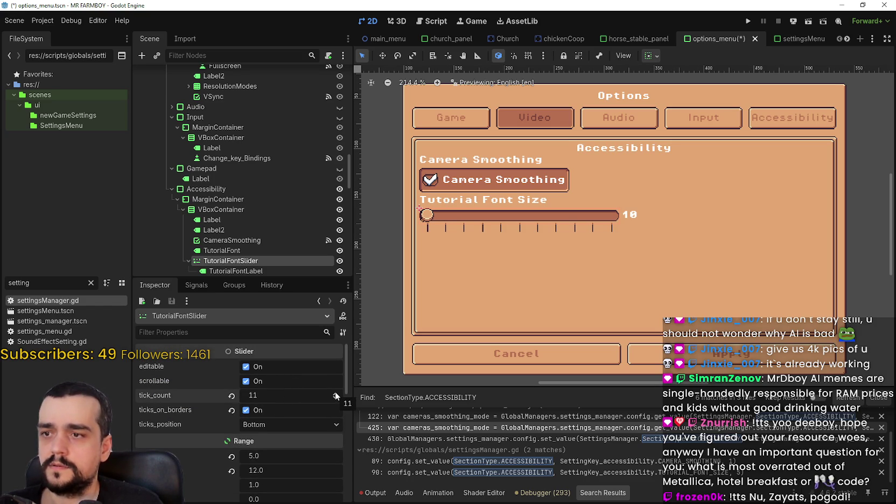
scroll(290, 474, "down", 2)
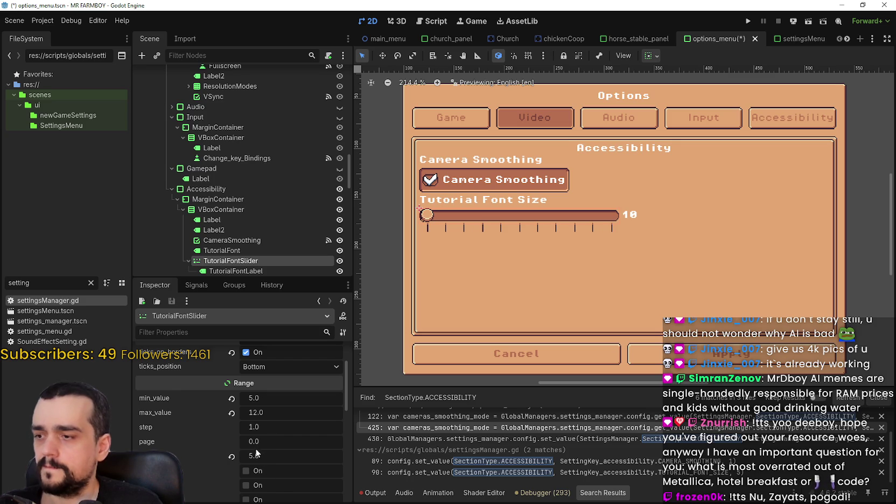
mouse_move(251, 457)
left_mouse_down()
mouse_move(266, 456)
mouse_move(259, 456)
left_mouse_up()
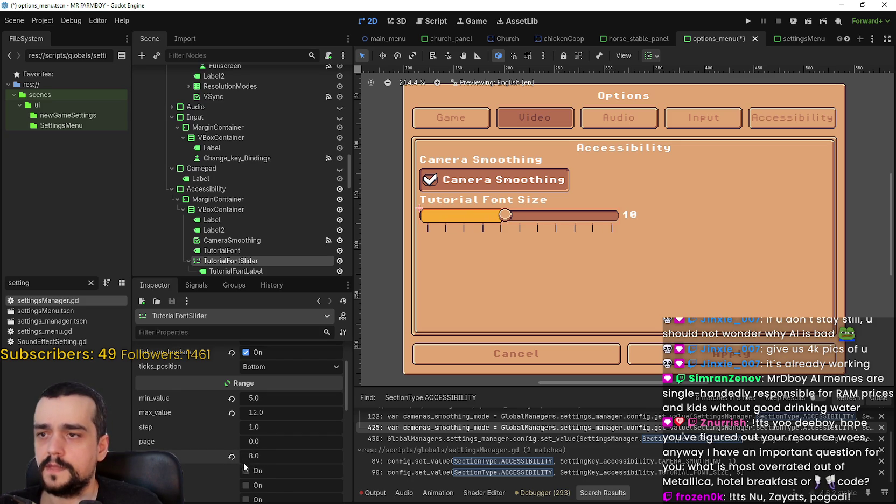
scroll(279, 472, "up", 3)
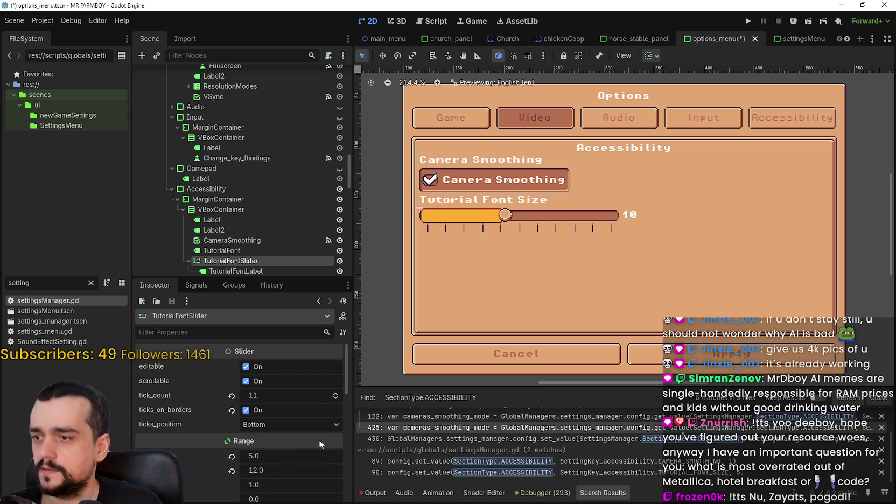
Step: Settle tick_count at 7 and return the slider value to its minimum of 5
left_click(335, 398)
left_click(335, 399)
scroll(233, 454, "down", 3)
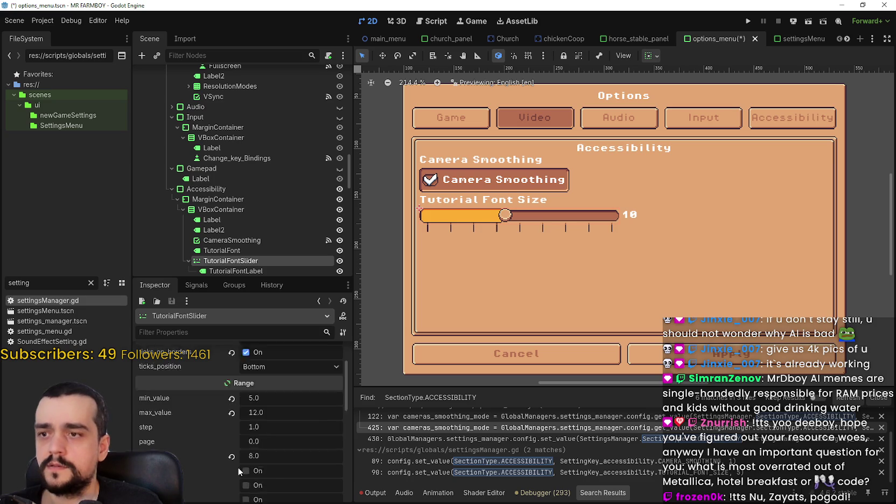
scroll(286, 429, "up", 3)
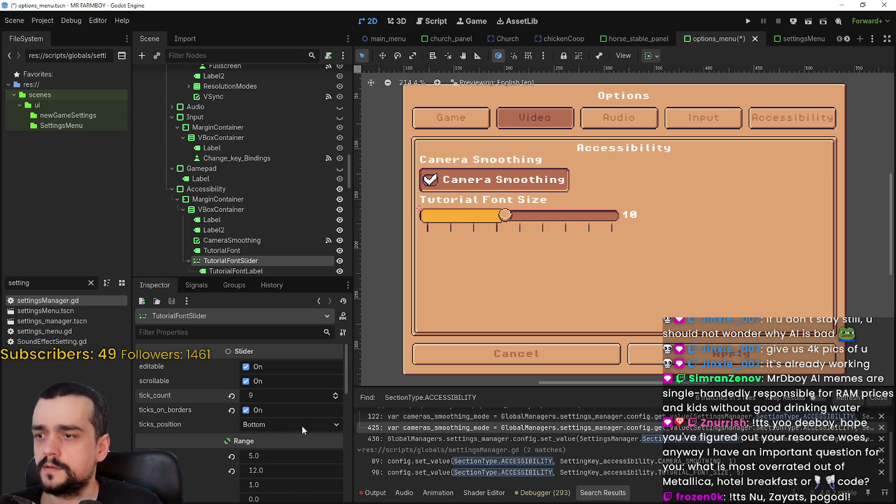
left_click(336, 394)
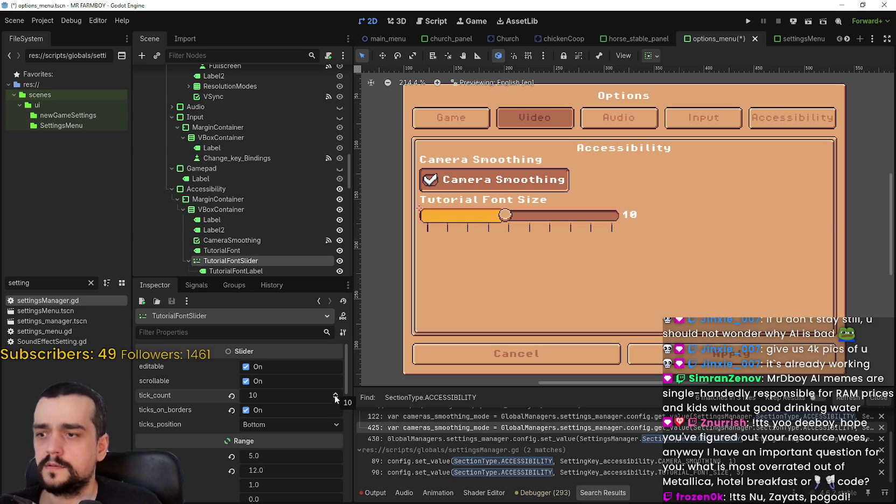
left_click(335, 399)
left_click(335, 398)
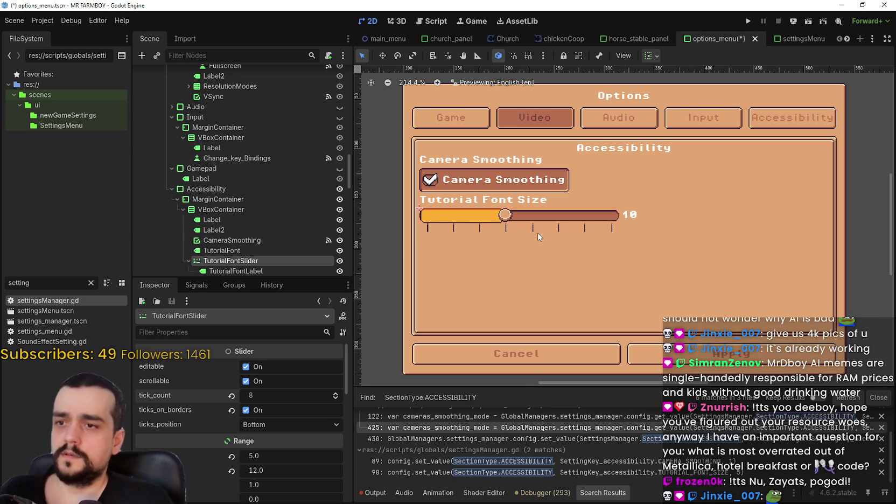
left_click(335, 398)
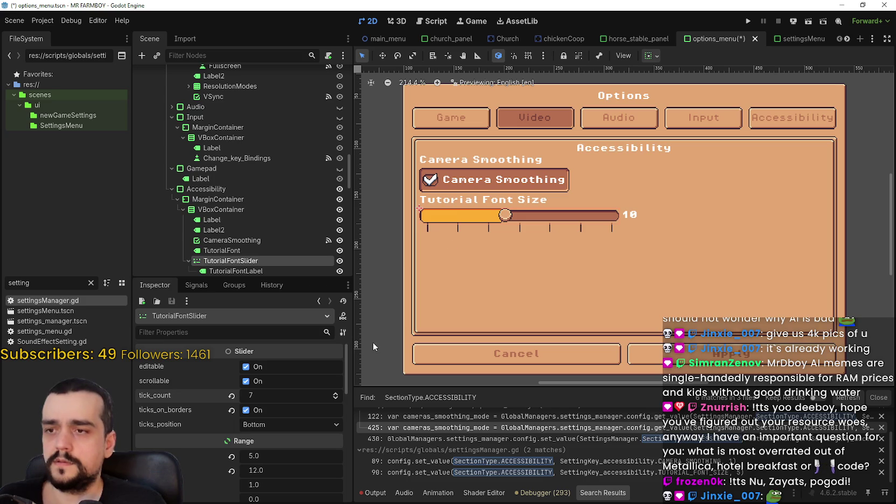
scroll(294, 464, "down", 2)
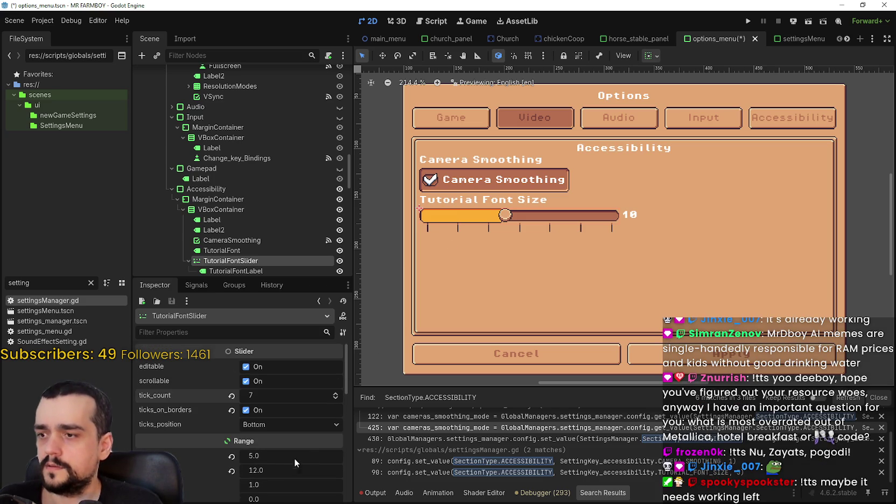
scroll(264, 431, "down", 1)
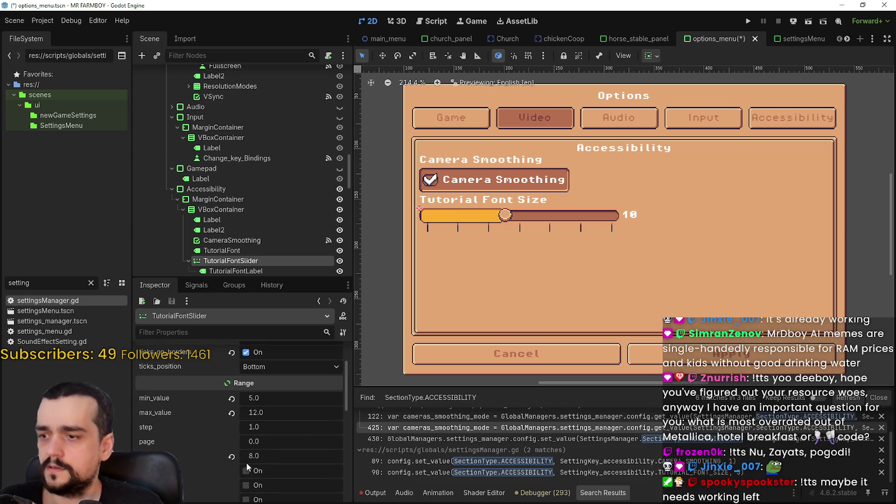
left_click_drag(251, 455, 216, 456)
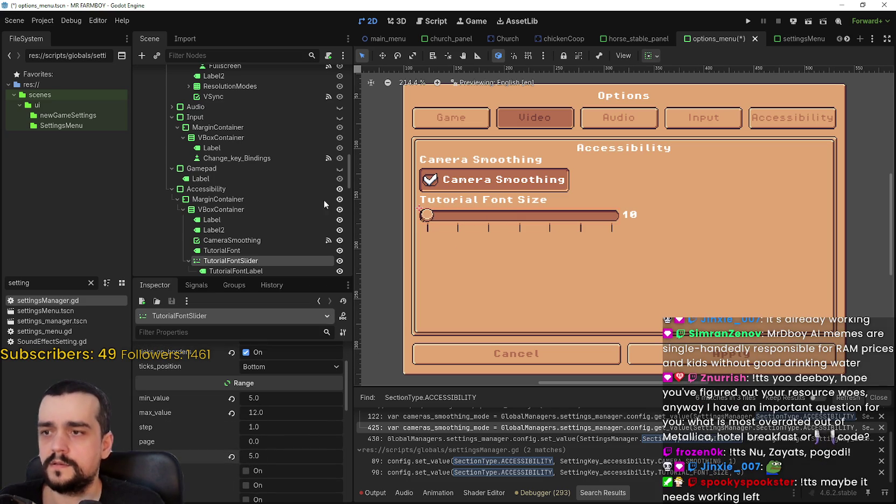
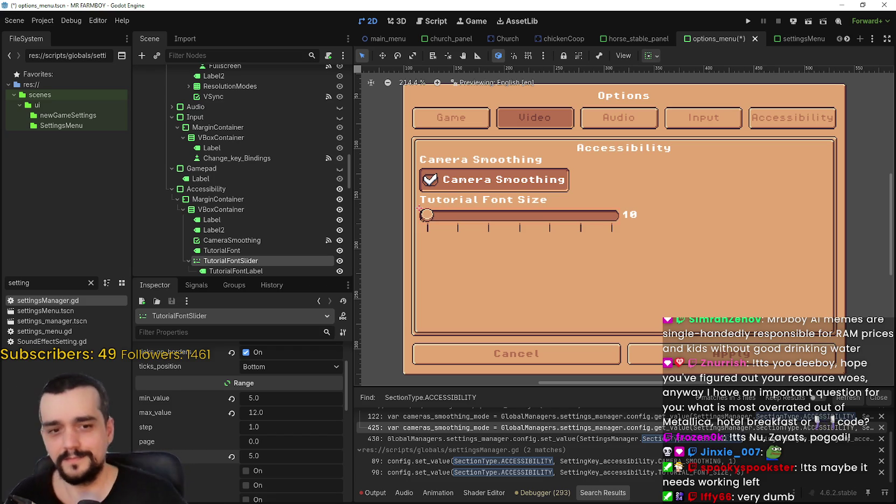
Step: Hide the music player window and return to the Godot editor's Inspector
key("alt+Tab")
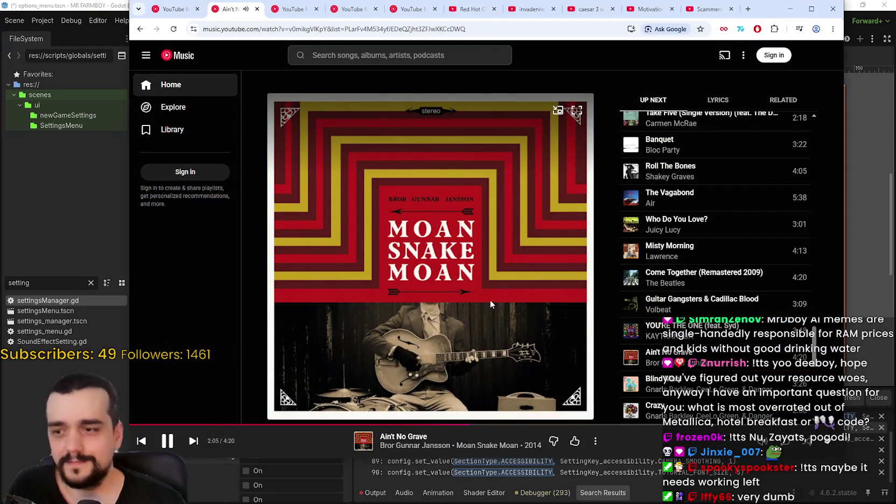
left_click(790, 9)
scroll(462, 242, "up", 4)
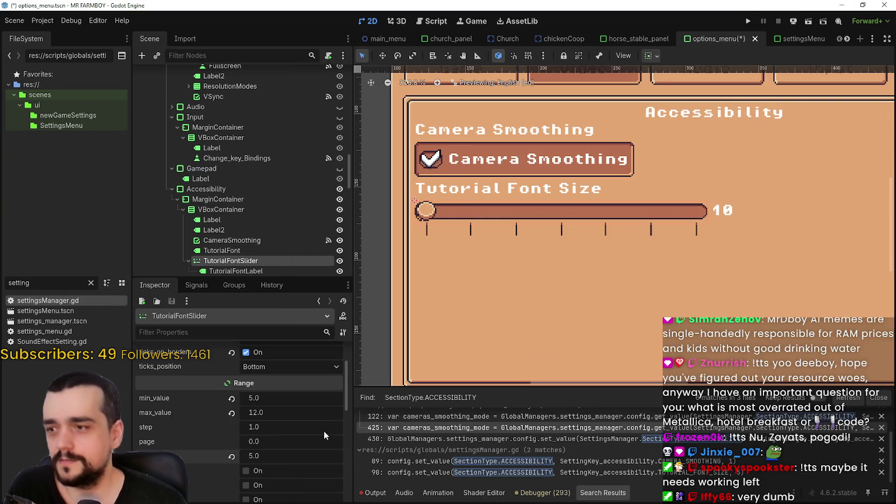
scroll(262, 409, "down", 3)
Step: Raise the Tutorial Font Size slider value to 10, set it back to 5, and enlarge the Inspector
mouse_move(291, 398)
left_mouse_down()
mouse_move(349, 398)
mouse_move(312, 398)
mouse_move(350, 398)
mouse_move(339, 397)
left_mouse_up()
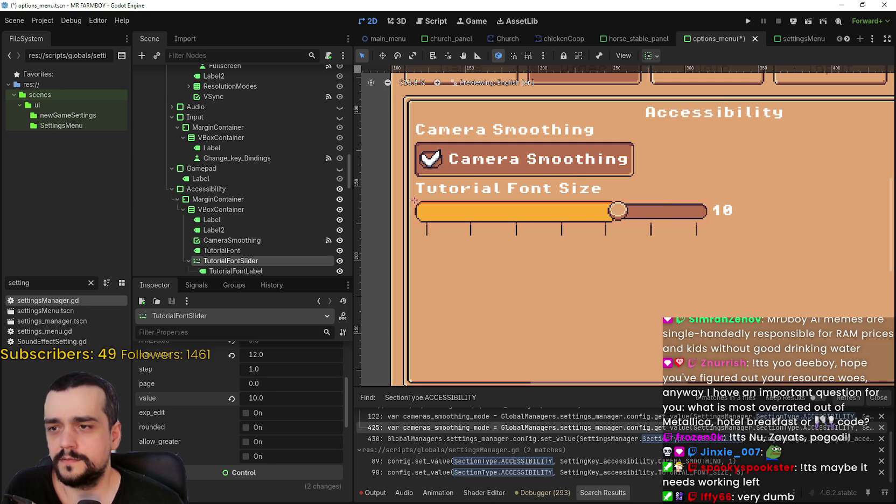
scroll(624, 210, "up", 6)
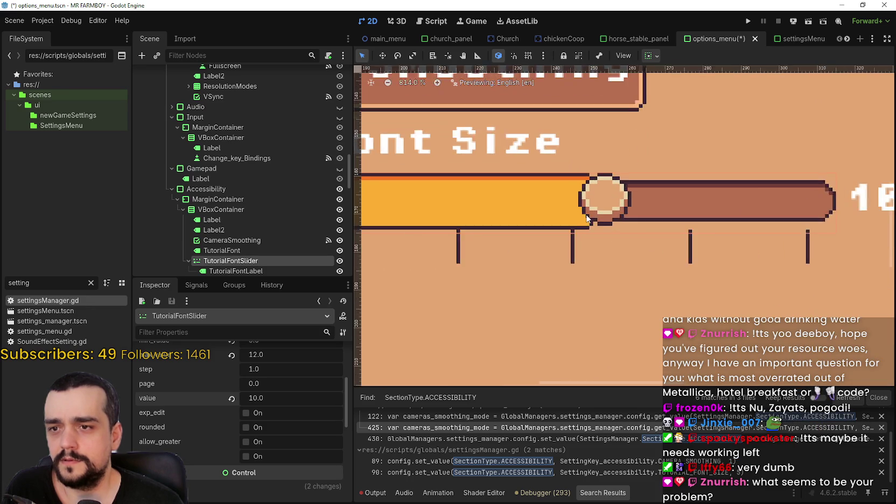
left_click_drag(339, 398, 318, 398)
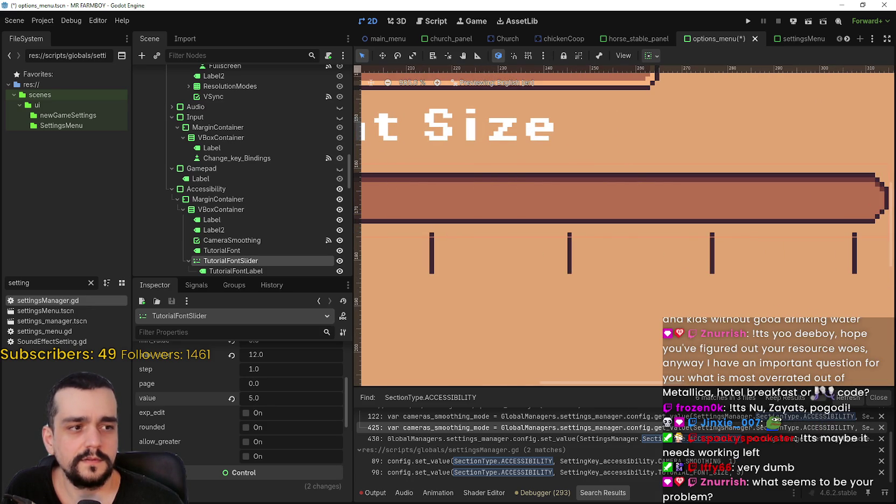
scroll(582, 199, "down", 5)
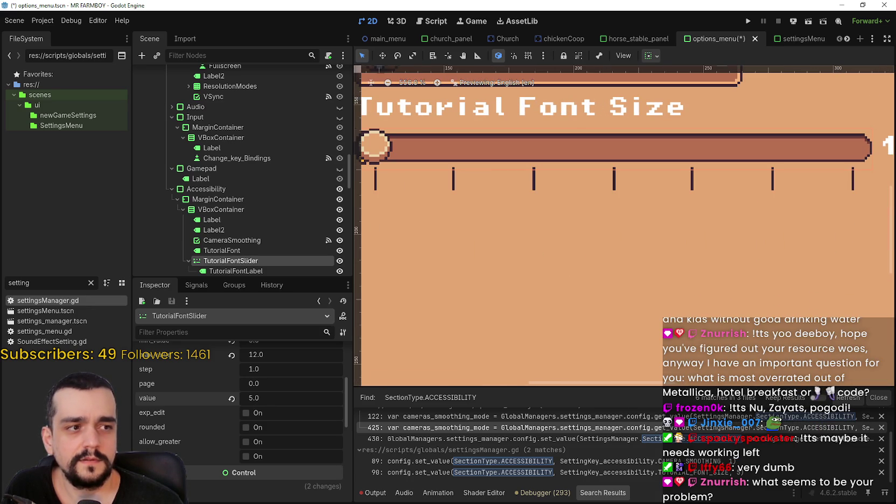
scroll(649, 218, "down", 8)
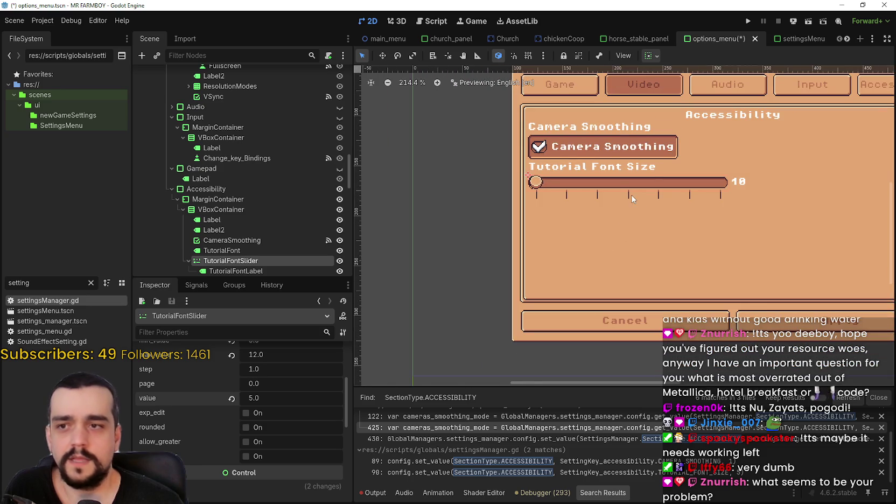
scroll(527, 261, "up", 4)
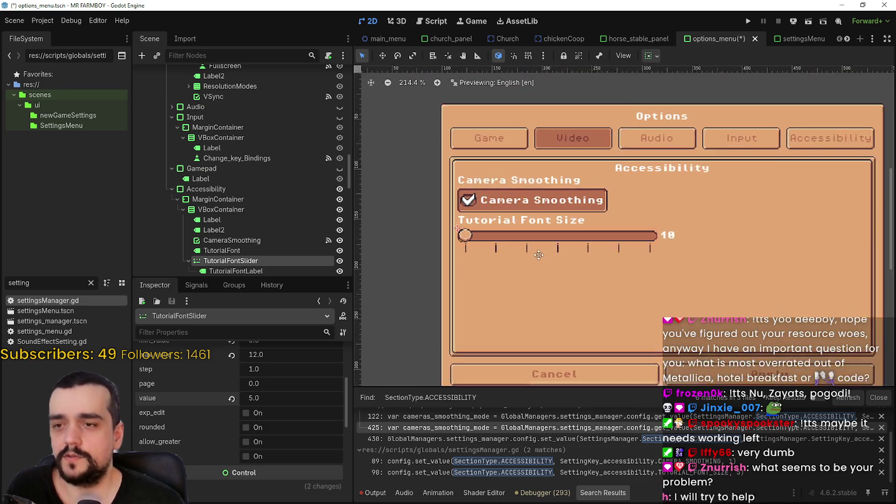
scroll(525, 257, "up", 3)
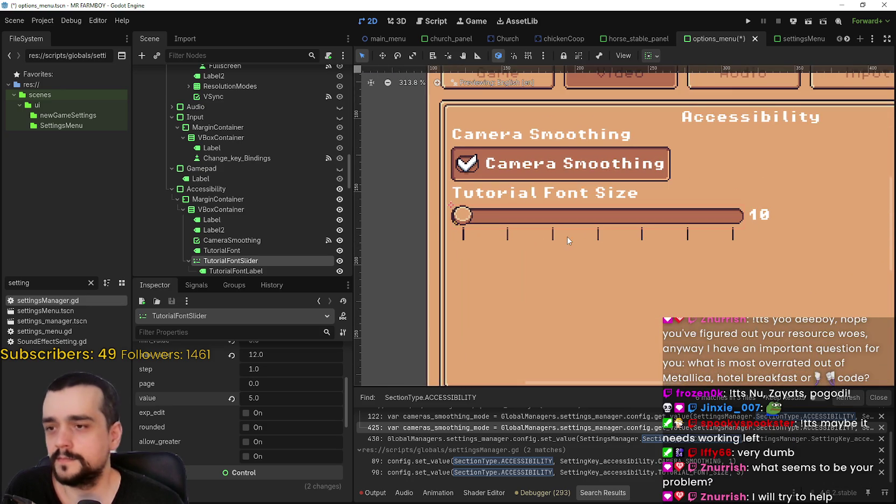
mouse_move(253, 278)
left_mouse_down()
mouse_move(284, 118)
mouse_move(285, 127)
left_mouse_up()
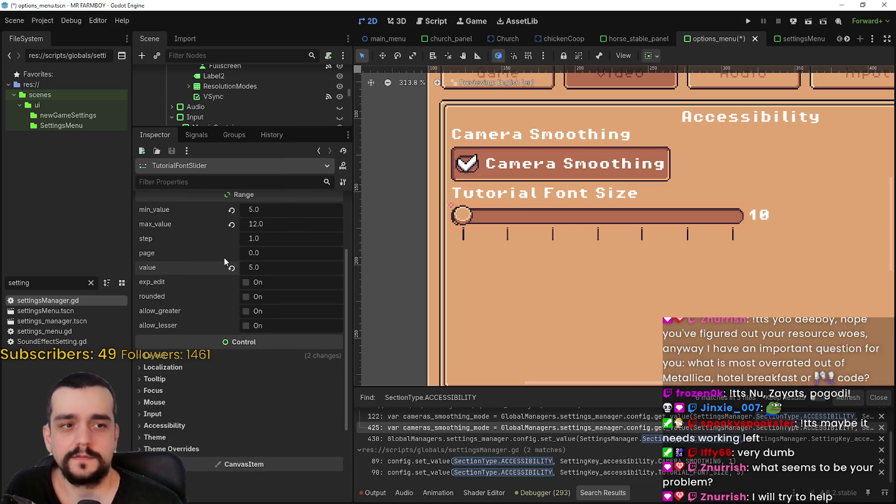
Step: Raise TutorialFontSlider's Range value from 5.0 to 6.0, then scroll up to the Slider section
mouse_move(290, 267)
left_mouse_down()
mouse_move(366, 267)
mouse_move(290, 267)
left_mouse_up()
scroll(463, 228, "up", 7)
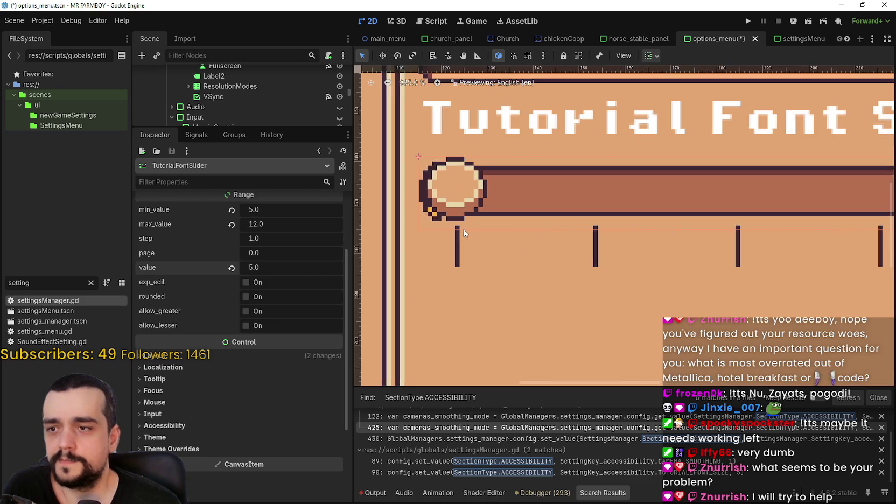
scroll(484, 234, "up", 1)
scroll(506, 239, "down", 1)
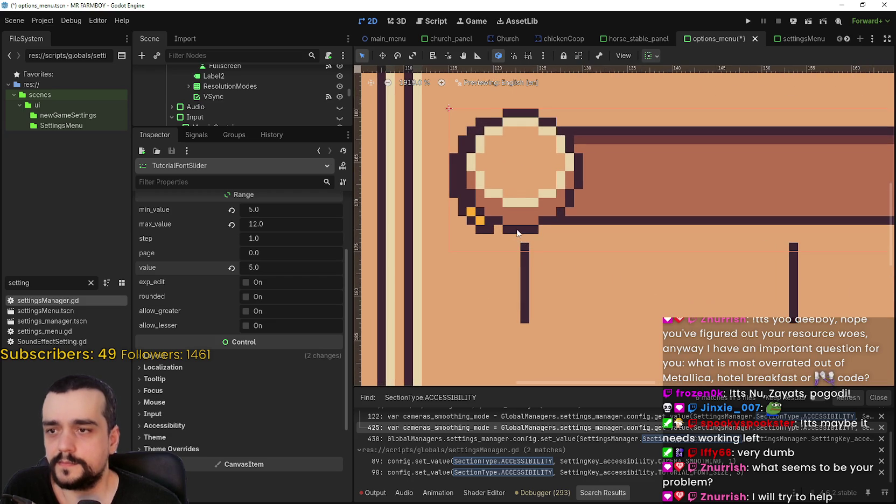
scroll(515, 241, "down", 1)
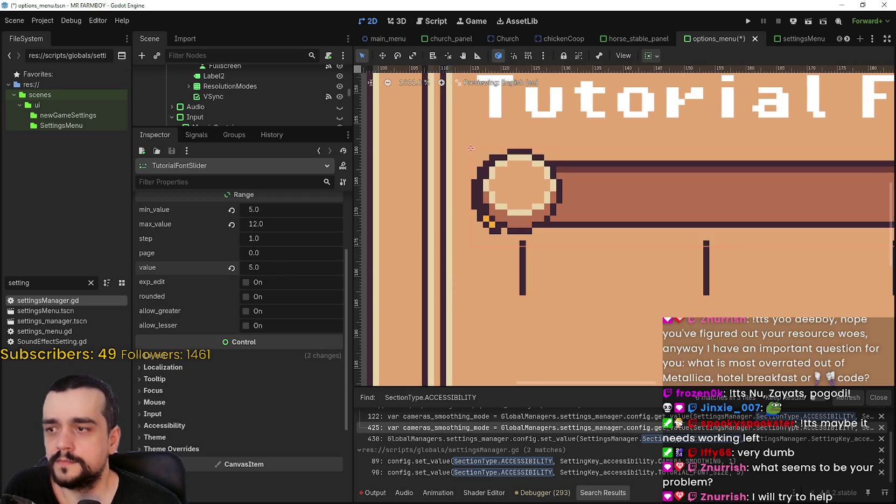
left_click_drag(291, 267, 302, 267)
scroll(626, 245, "down", 4)
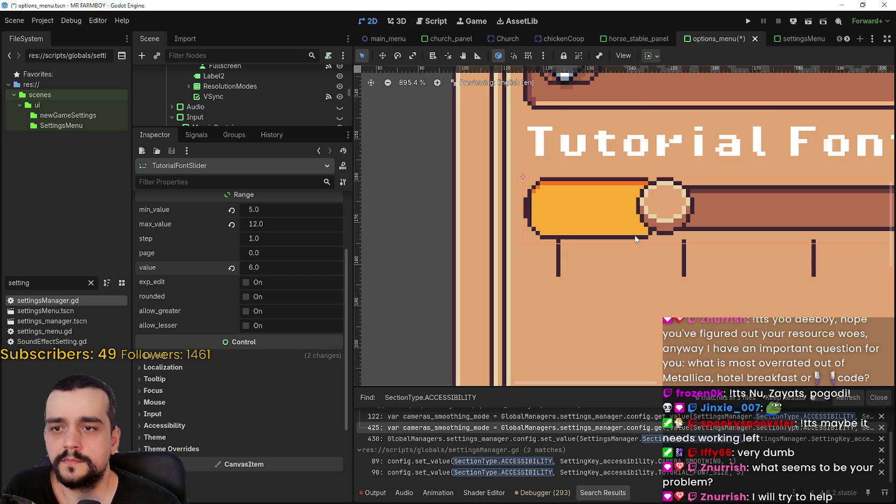
scroll(667, 221, "up", 3)
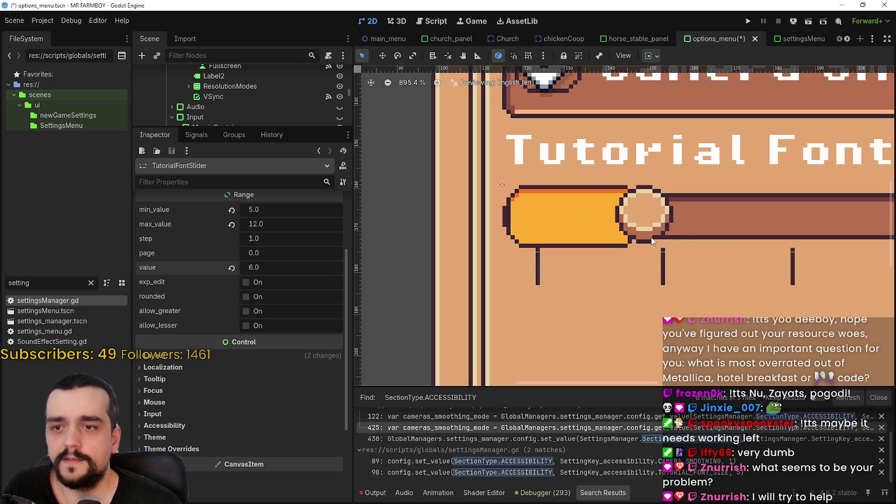
scroll(706, 242, "down", 4)
scroll(671, 270, "down", 3)
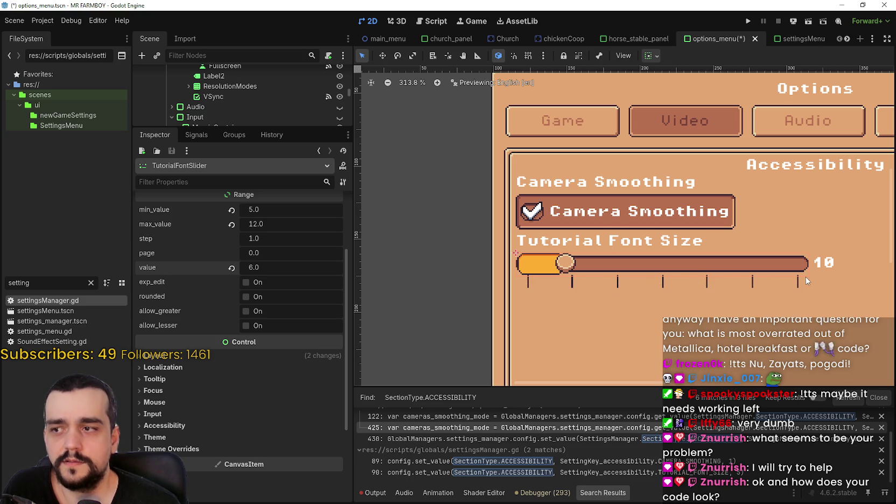
scroll(242, 291, "up", 2)
scroll(242, 291, "up", 3)
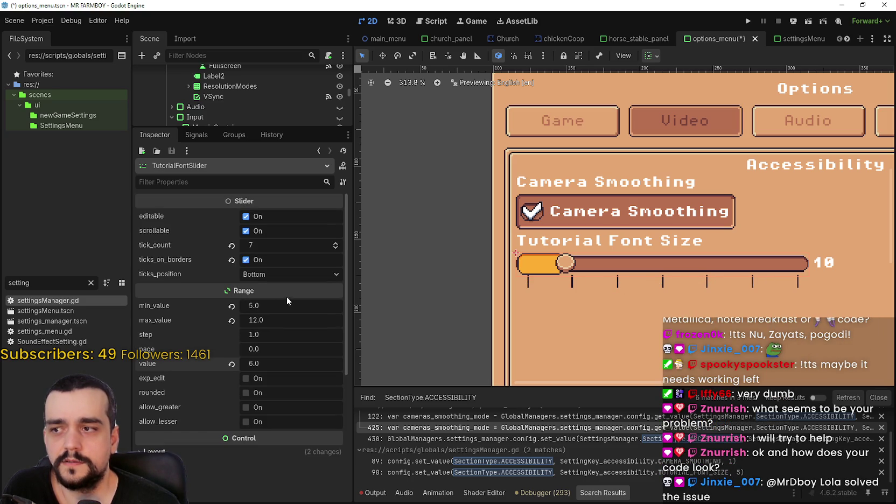
Step: Increase the Tutorial Font Size slider's tick count to 8
left_click(335, 244)
scroll(554, 318, "up", 1)
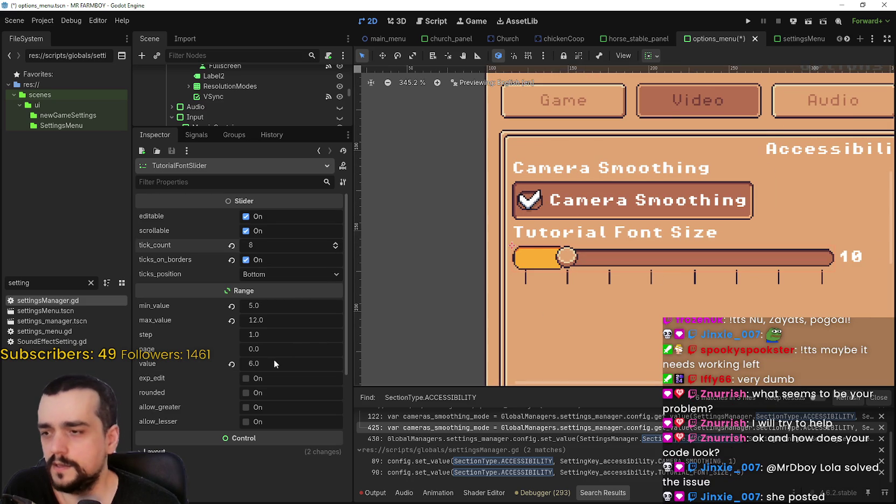
scroll(549, 292, "up", 2)
scroll(549, 291, "up", 8)
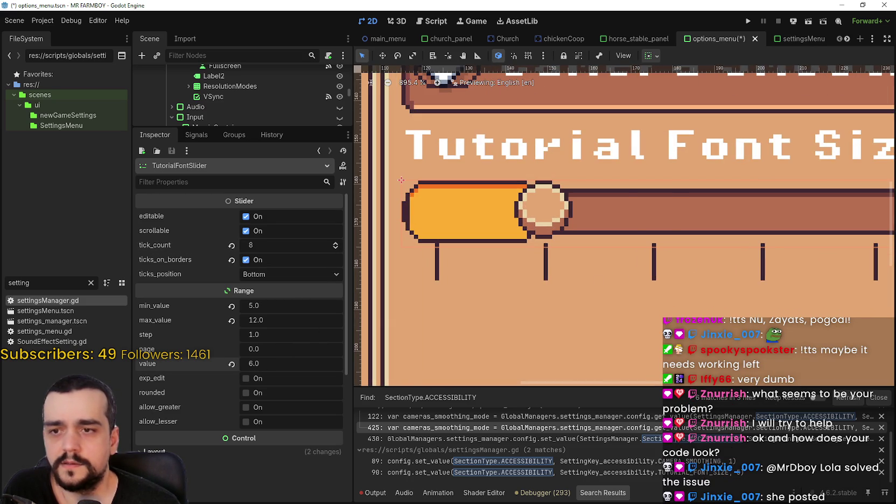
Step: Raise the slider's value from 6.0 up to its 12.0 maximum
left_click_drag(251, 365, 256, 365)
scroll(721, 258, "down", 1)
scroll(499, 292, "right", 3)
scroll(499, 292, "down", 4)
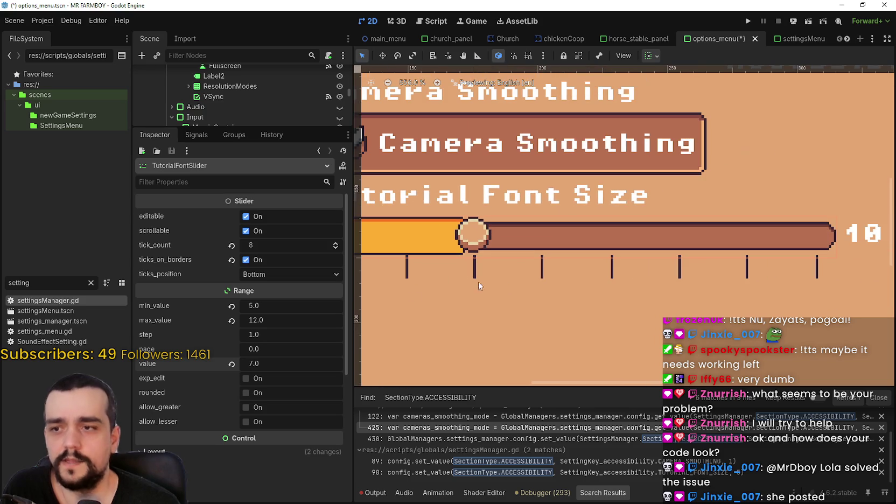
left_click_drag(256, 366, 280, 366)
scroll(454, 256, "down", 3)
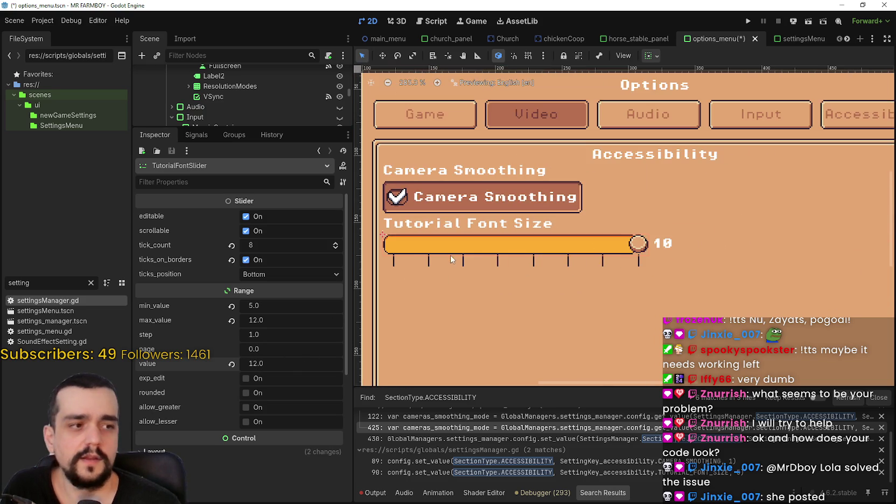
scroll(585, 267, "down", 1)
scroll(556, 270, "up", 2)
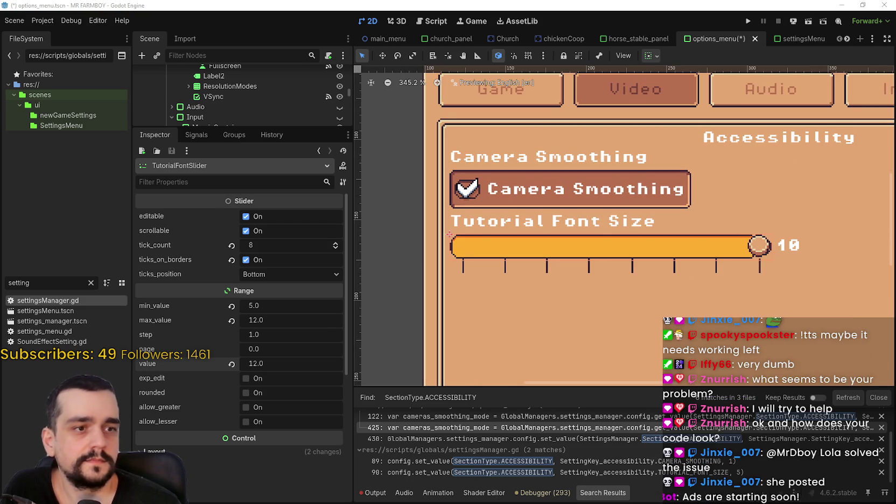
key("alt+Tab")
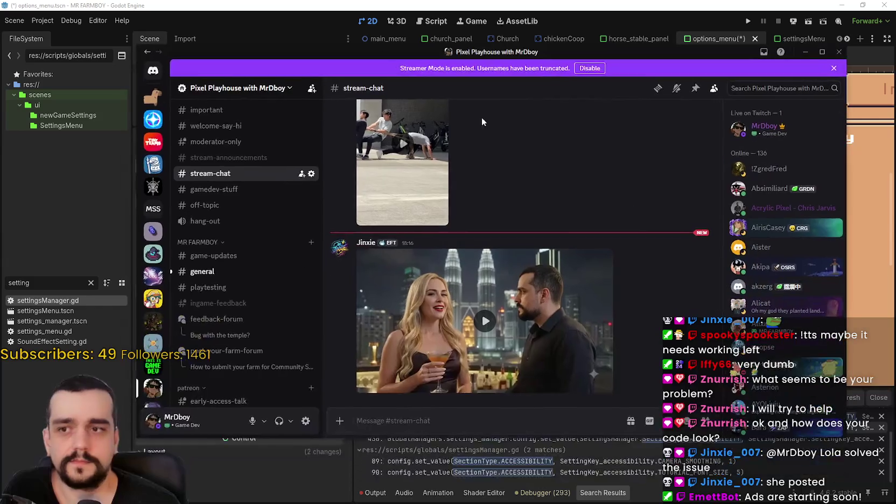
key("alt+Tab")
key("alt+Tab")
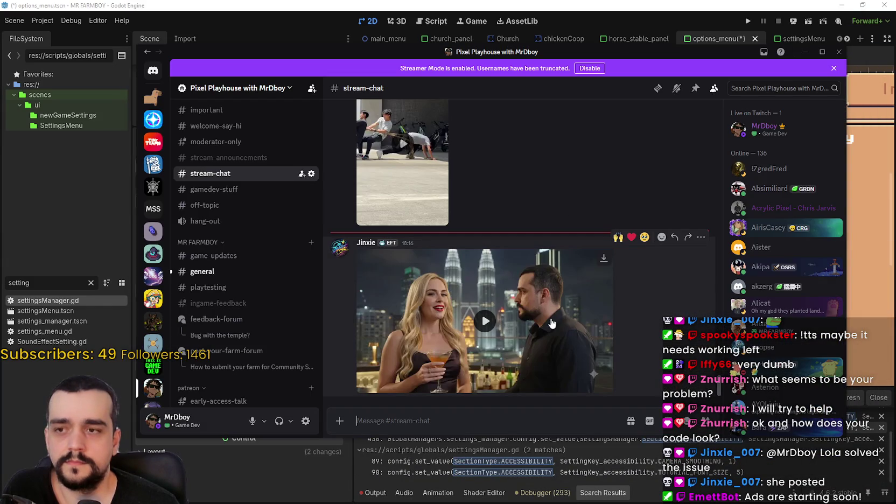
left_click(602, 385)
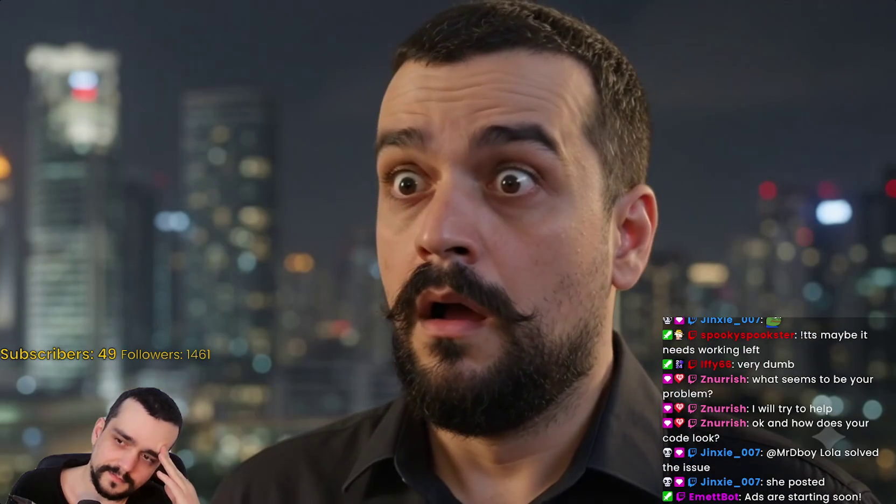
mouse_move(448, 252)
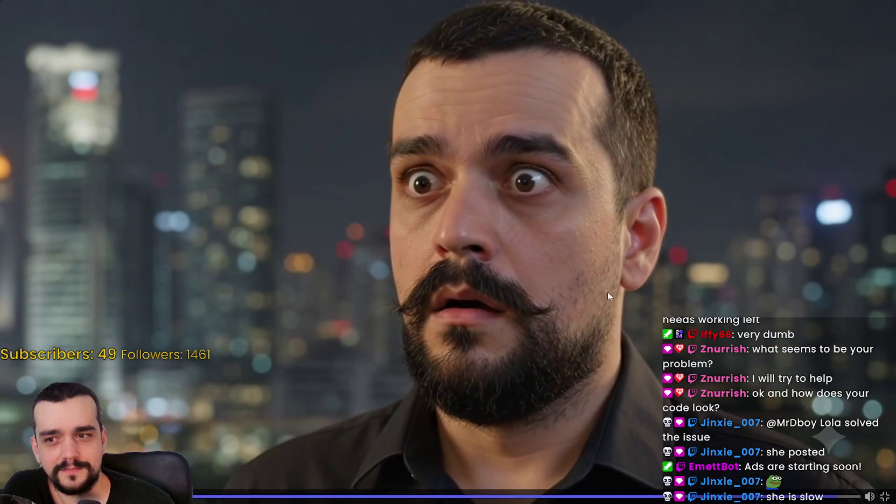
left_click(884, 495)
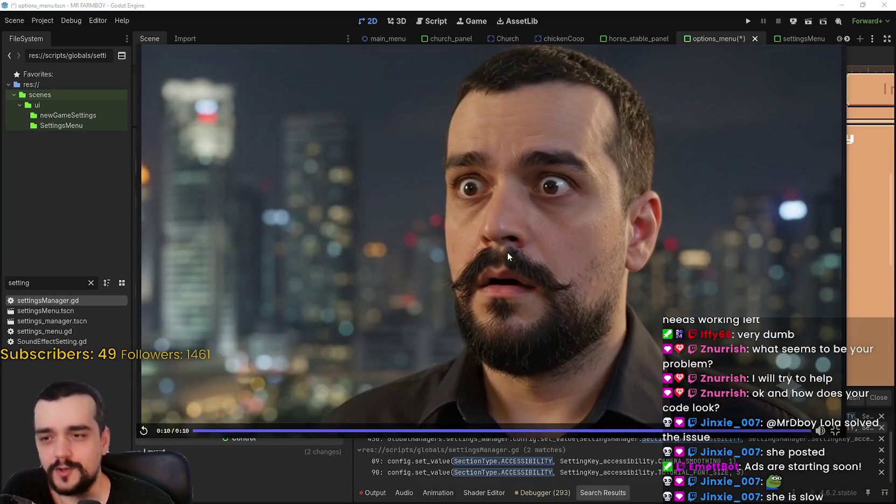
key("Escape")
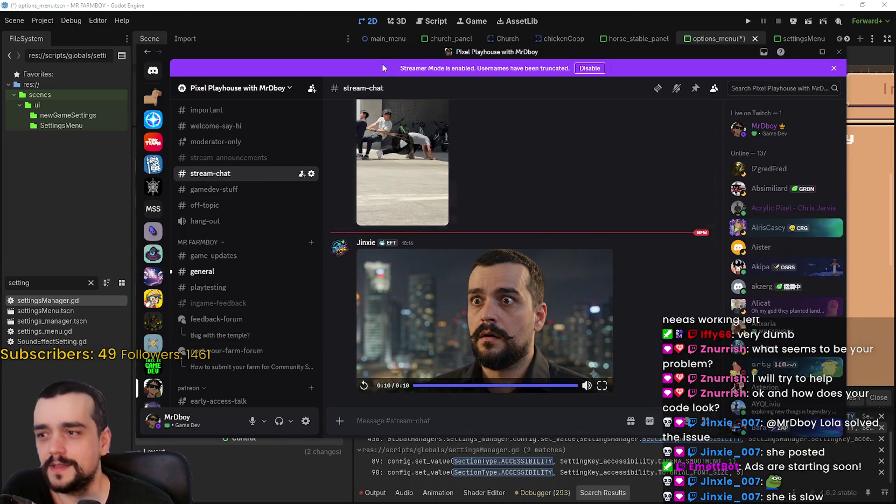
key("alt+Tab")
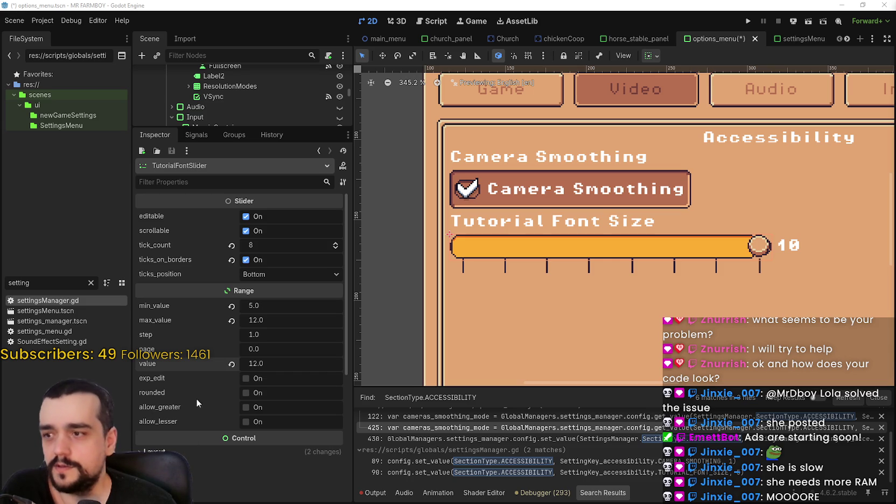
scroll(605, 255, "down", 2)
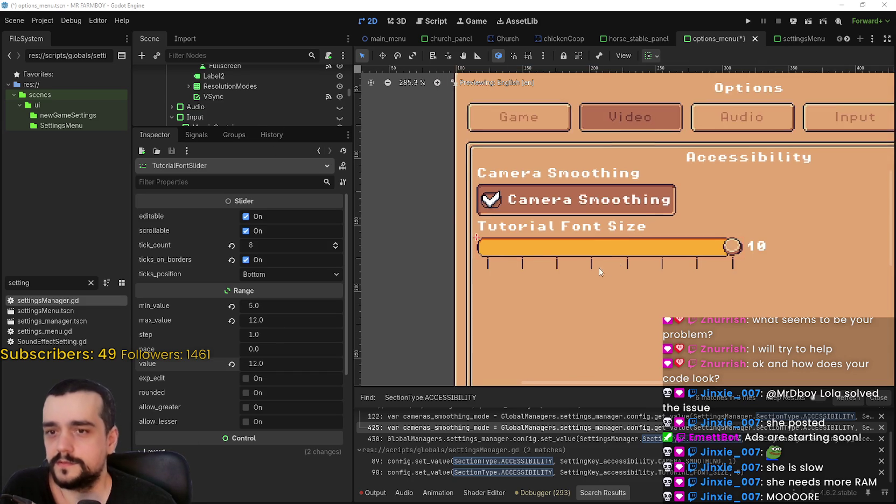
left_click_drag(223, 128, 223, 214)
scroll(247, 138, "down", 5)
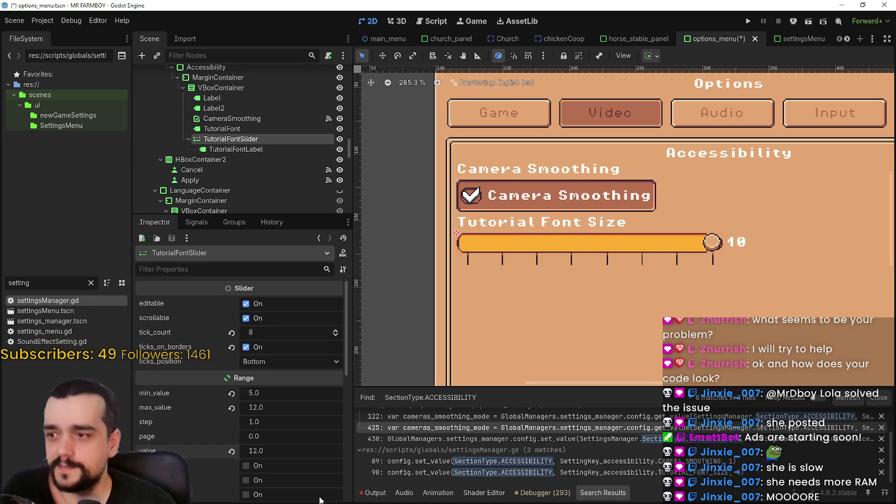
scroll(307, 470, "down", 3)
left_click_drag(256, 216, 256, 100)
left_click(231, 422)
scroll(234, 414, "down", 3)
left_click(187, 338)
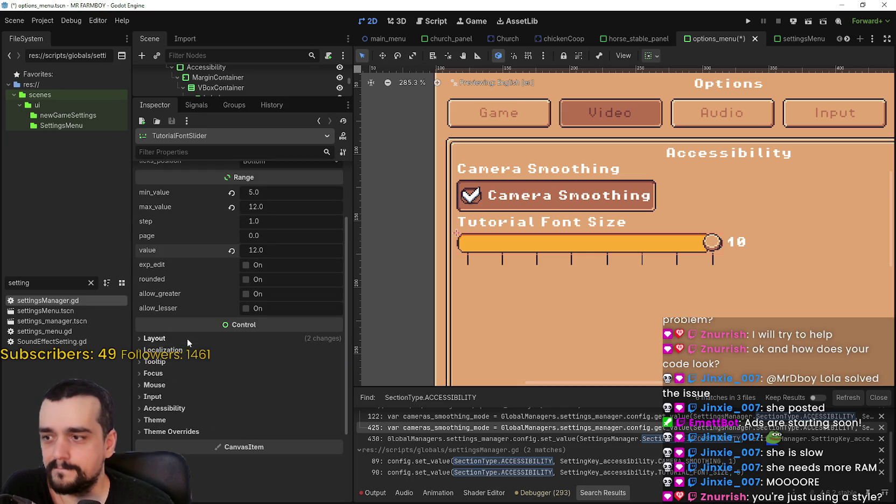
scroll(205, 365, "up", 3)
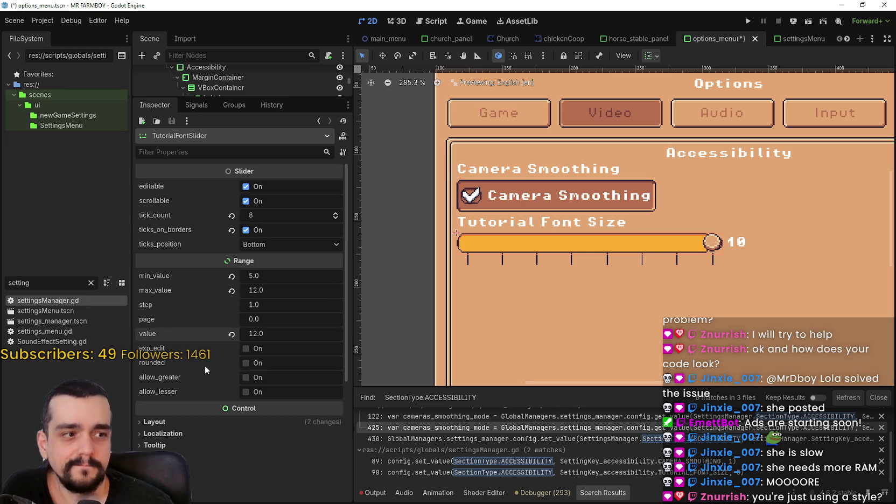
scroll(592, 251, "up", 2)
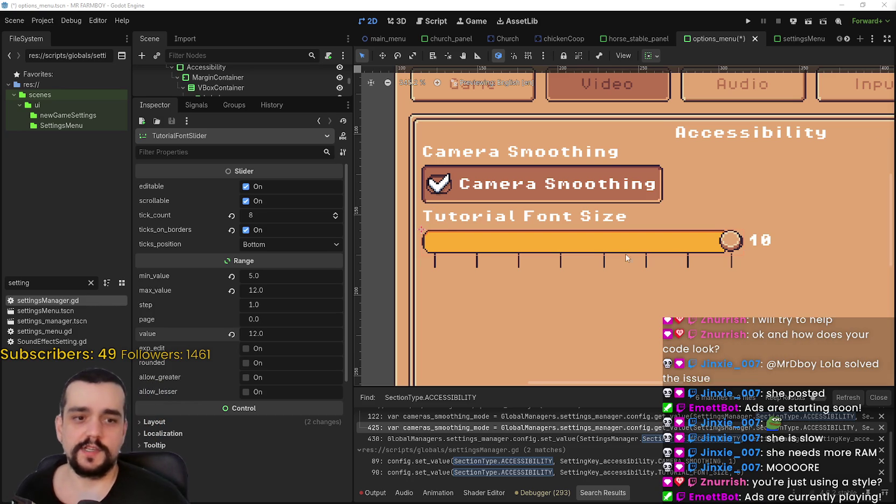
scroll(614, 249, "down", 1)
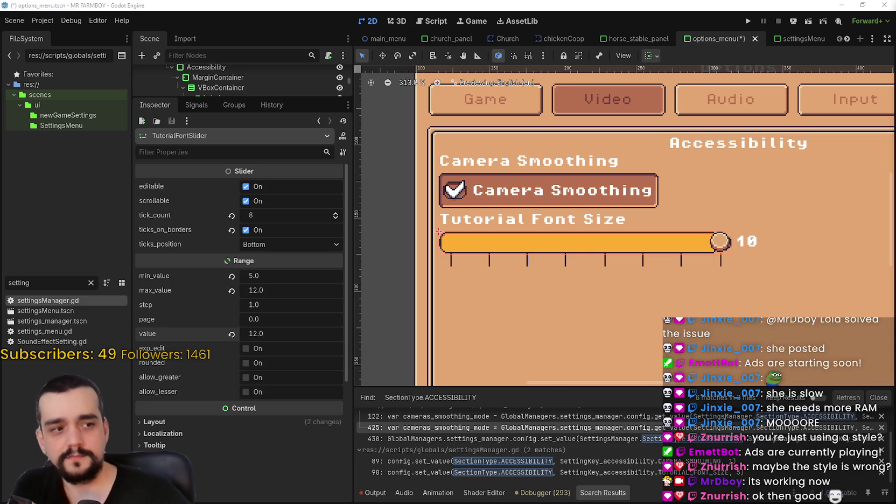
scroll(721, 269, "up", 1)
scroll(607, 254, "left", 1)
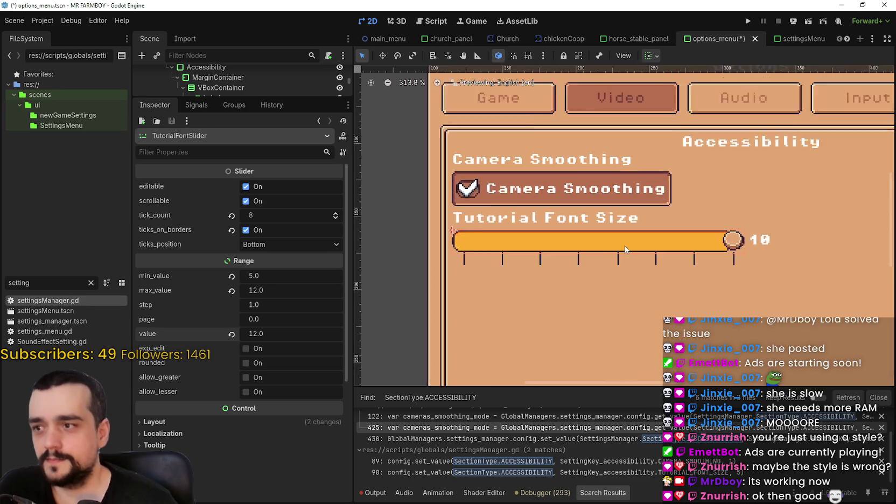
scroll(623, 249, "down", 4)
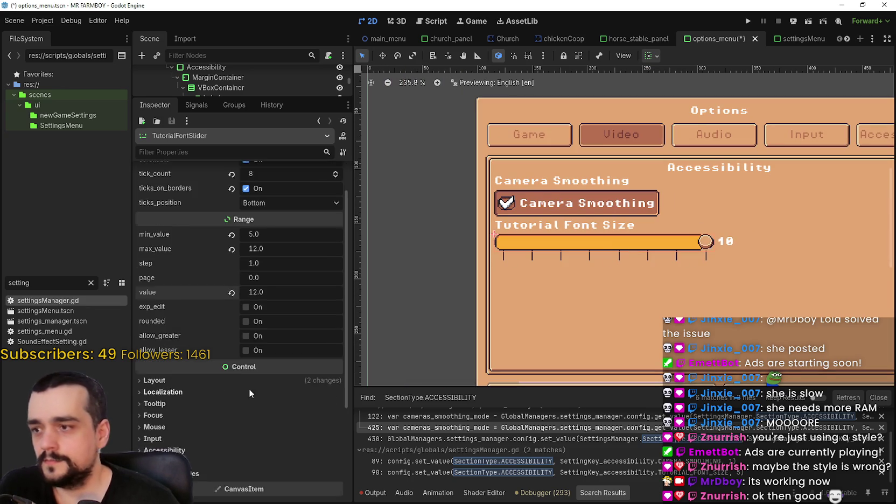
scroll(409, 244, "down", 1)
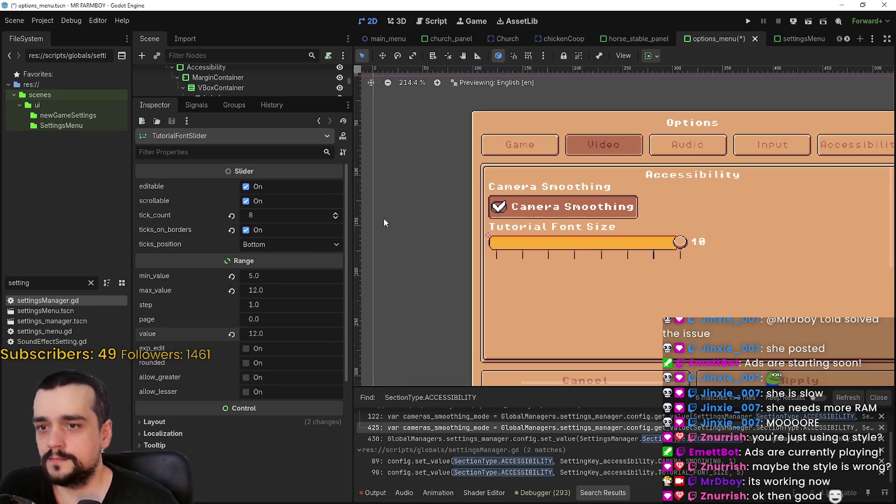
left_click_drag(242, 98, 253, 180)
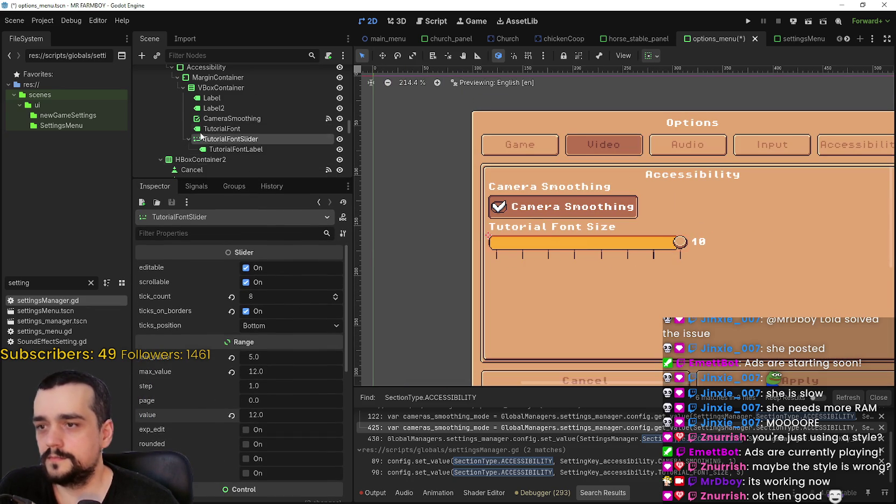
Step: Set TutorialFontLabel's text to 6
left_click(236, 149)
left_click(160, 290)
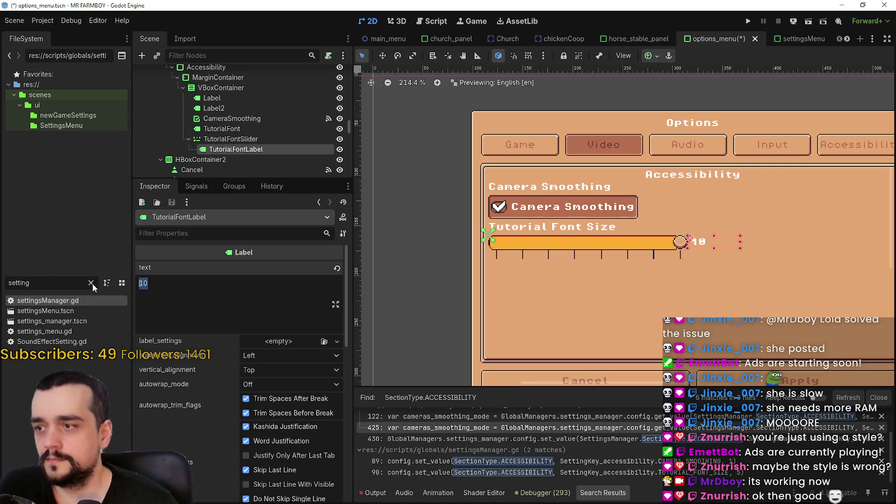
type("5")
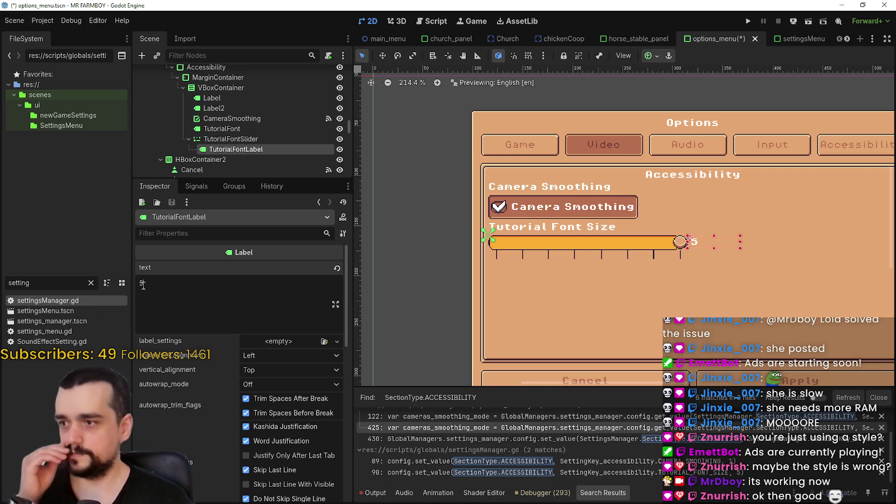
key("BackSpace")
type("6")
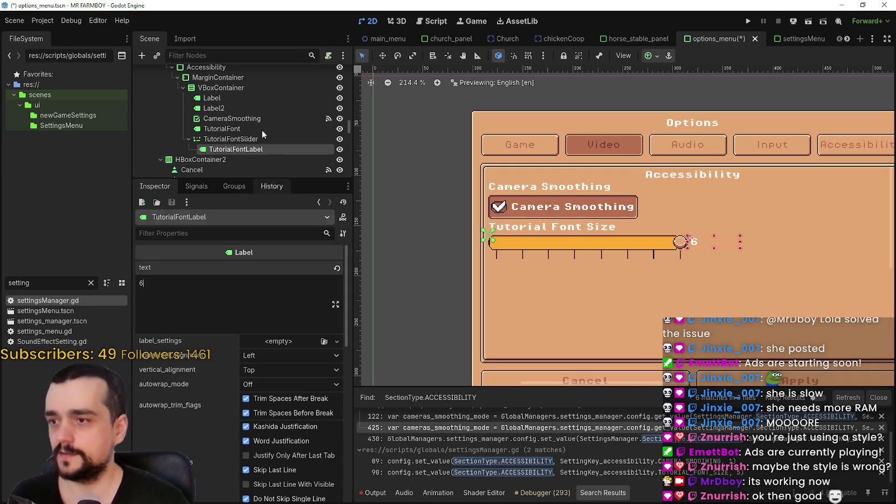
scroll(651, 251, "up", 1)
Step: Set TutorialFontSlider's value from 12.0 to 6 and save the options_menu scene
left_click(231, 139)
left_click(257, 415)
type("6")
key("Return")
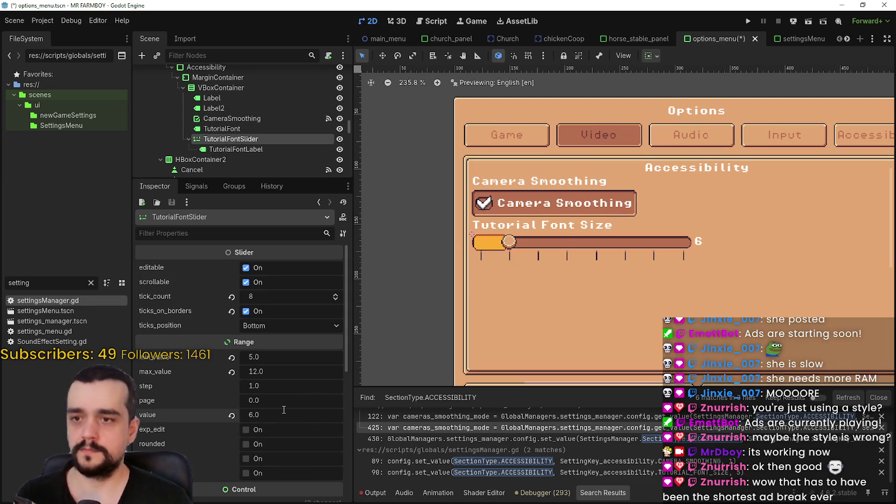
key("ctrl+s")
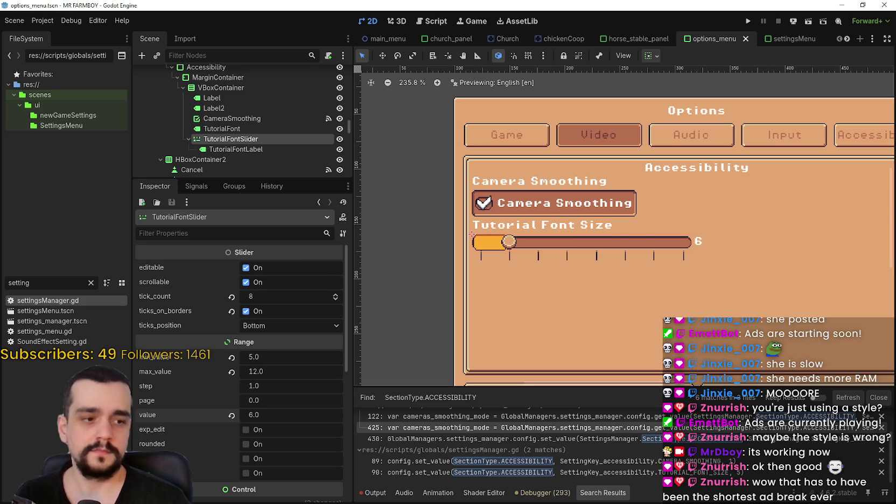
Step: Minimize the music player and switch over to the Discord server chat
key("alt+Tab")
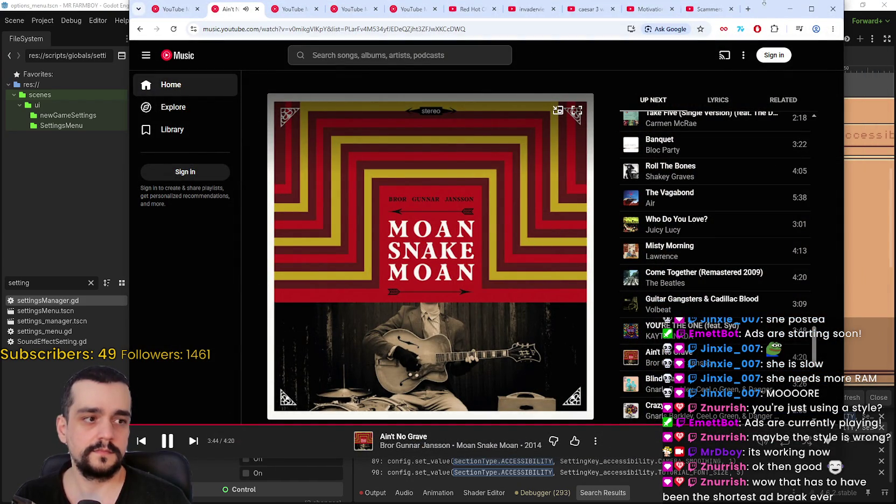
left_click(789, 8)
scroll(258, 154, "up", 2)
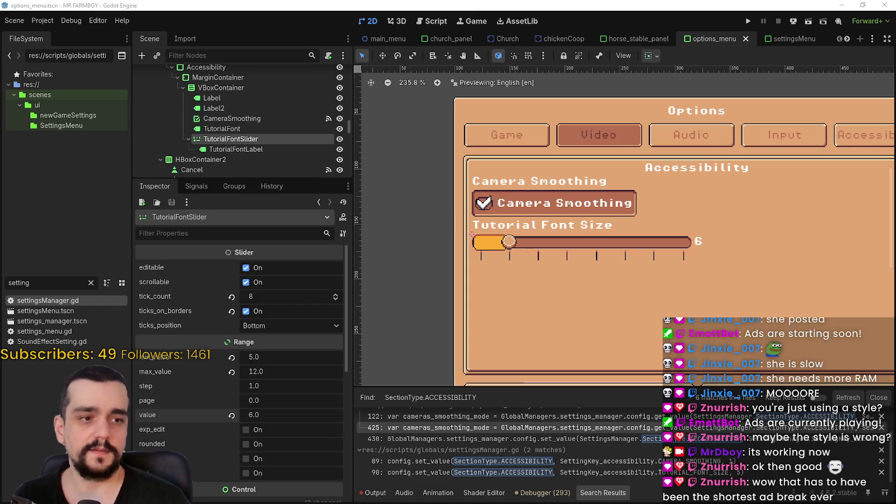
key("alt+Tab")
mouse_move(447, 303)
left_mouse_down()
mouse_move(613, 312)
mouse_move(627, 303)
mouse_move(767, 303)
mouse_move(753, 313)
mouse_move(474, 311)
mouse_move(560, 312)
mouse_move(519, 312)
left_mouse_up()
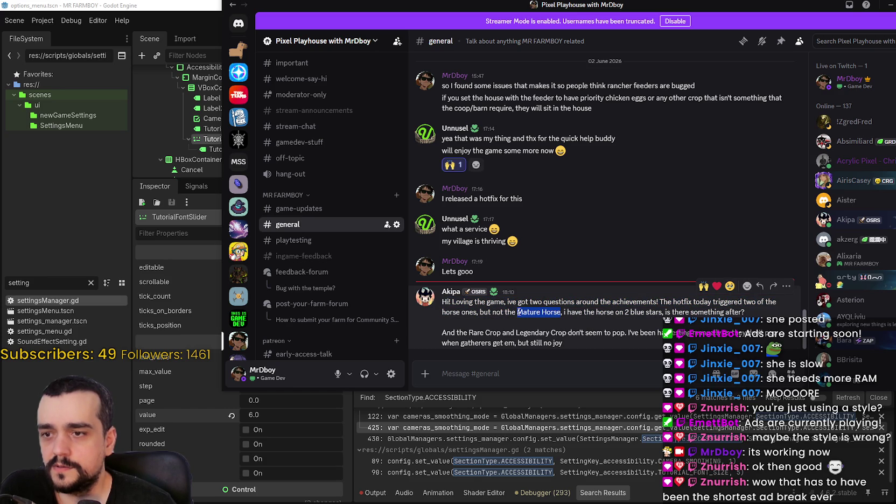
left_click_drag(561, 312, 483, 314)
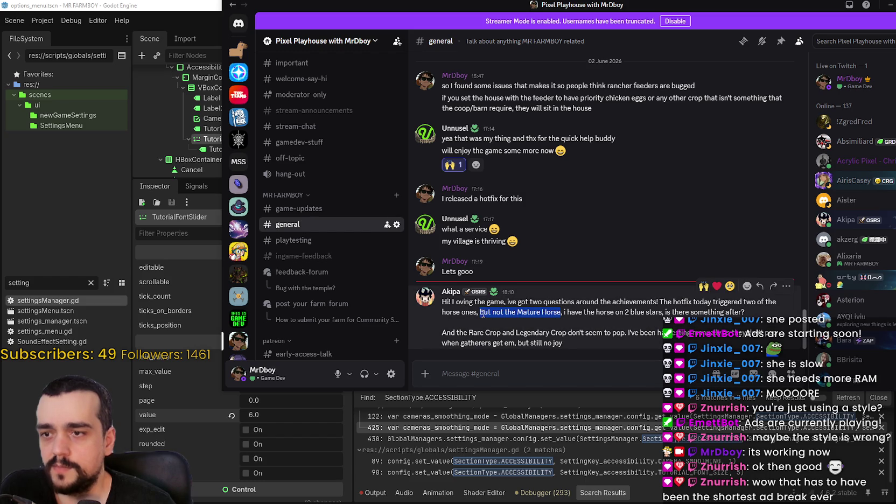
left_click_drag(583, 314, 642, 312)
left_click(653, 315)
double_click(721, 313)
left_click(474, 332)
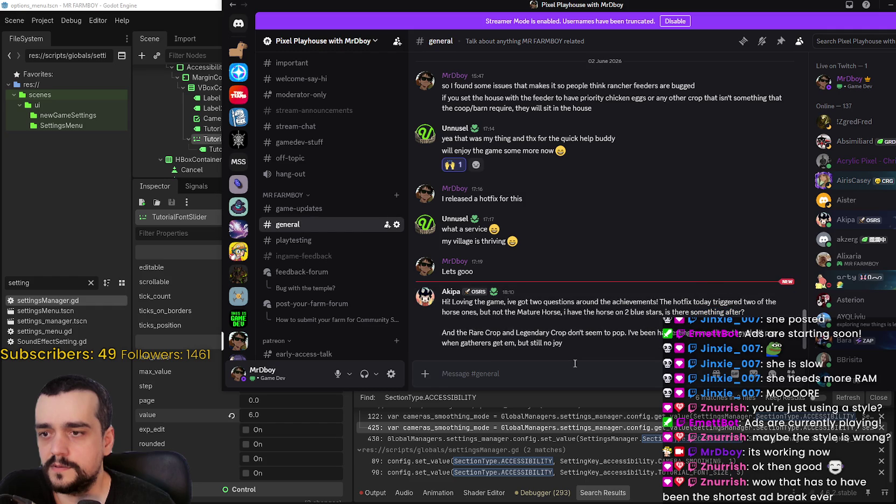
mouse_move(462, 331)
left_mouse_down()
mouse_move(781, 338)
mouse_move(757, 349)
mouse_move(466, 345)
mouse_move(568, 347)
left_mouse_up()
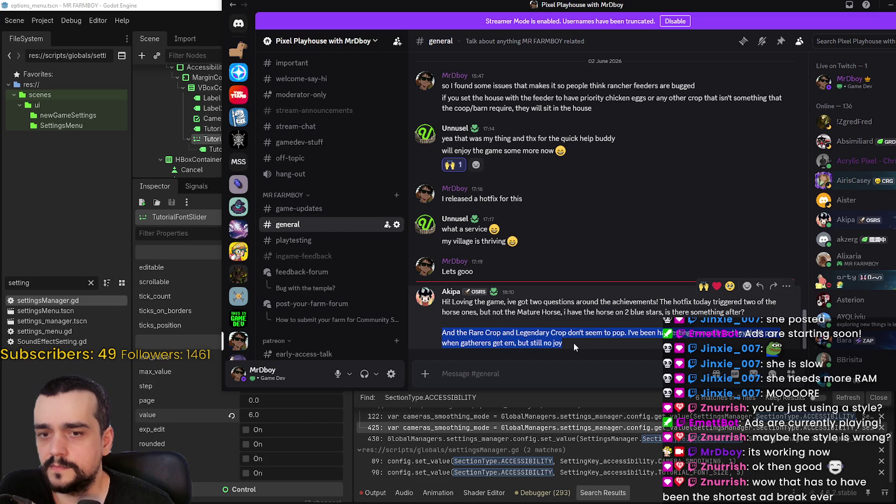
left_click(574, 348)
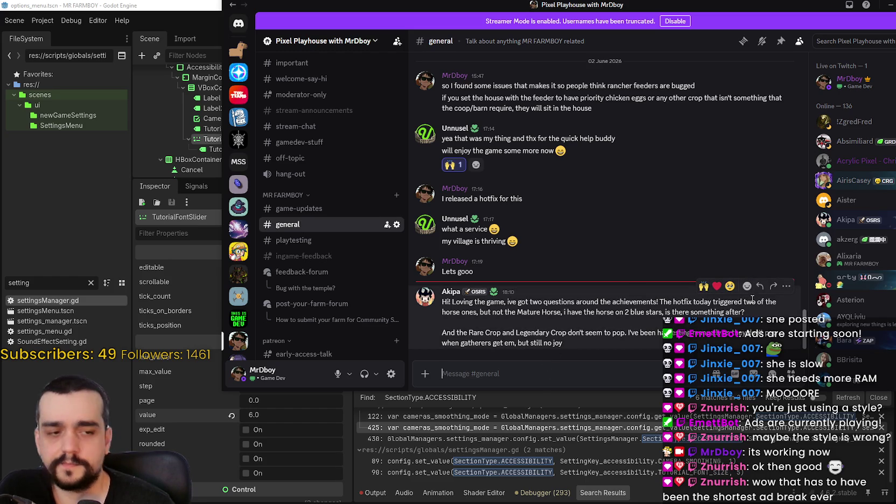
key("super+Down")
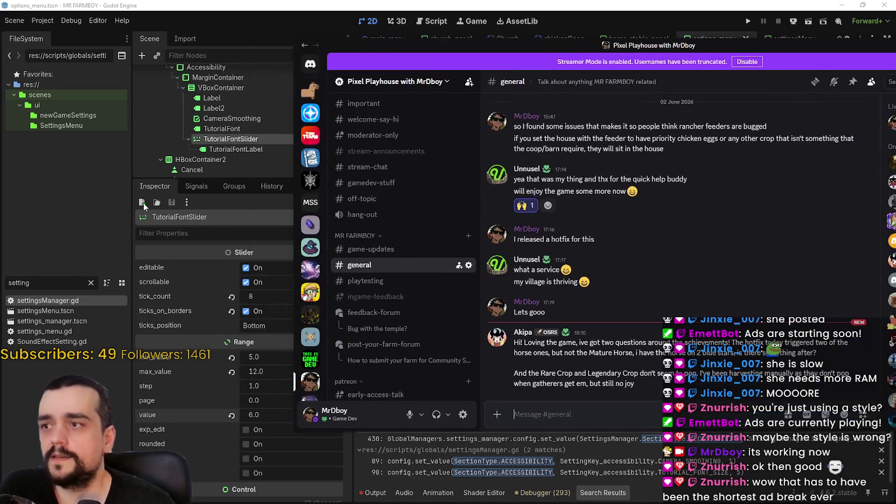
Step: Bring Godot back to the front and open the horse_stable_panel scene
double_click(44, 283)
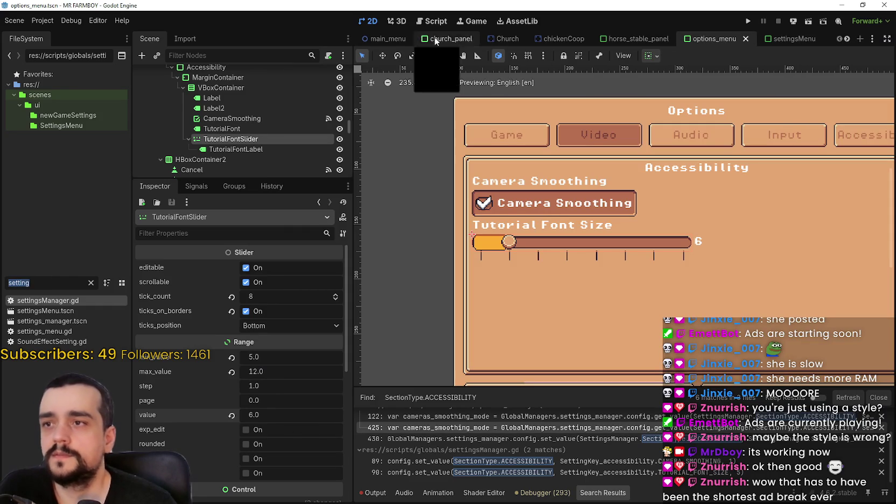
left_click(652, 43)
scroll(235, 157, "down", 3)
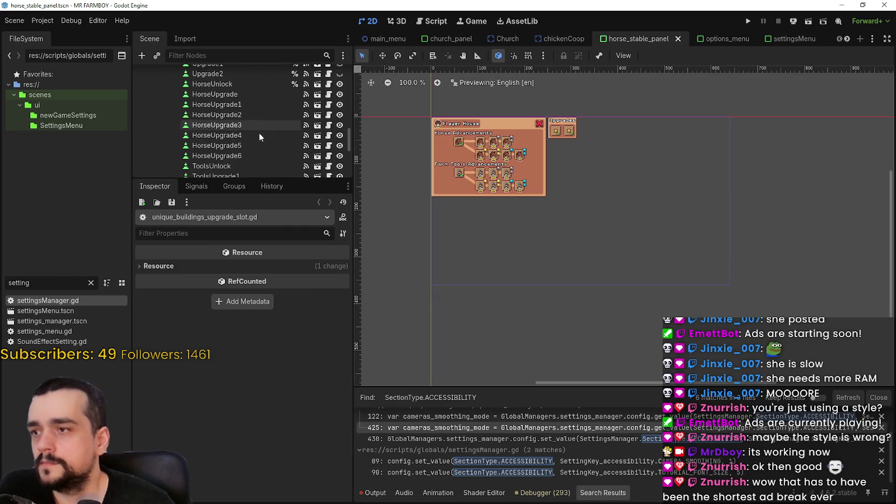
Step: Select HorseUpgrade5 and view its data: Player Horse Stable 5 with buff 150
double_click(235, 156)
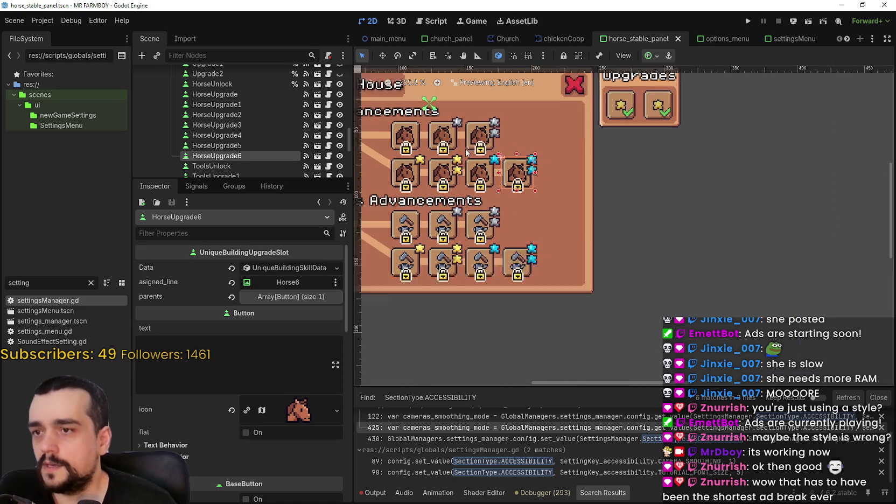
left_click(272, 146)
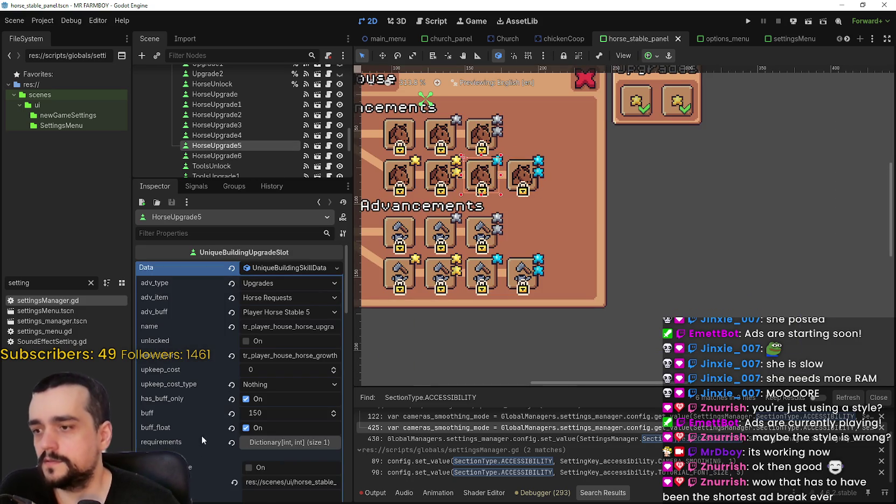
left_click_drag(297, 326, 392, 340)
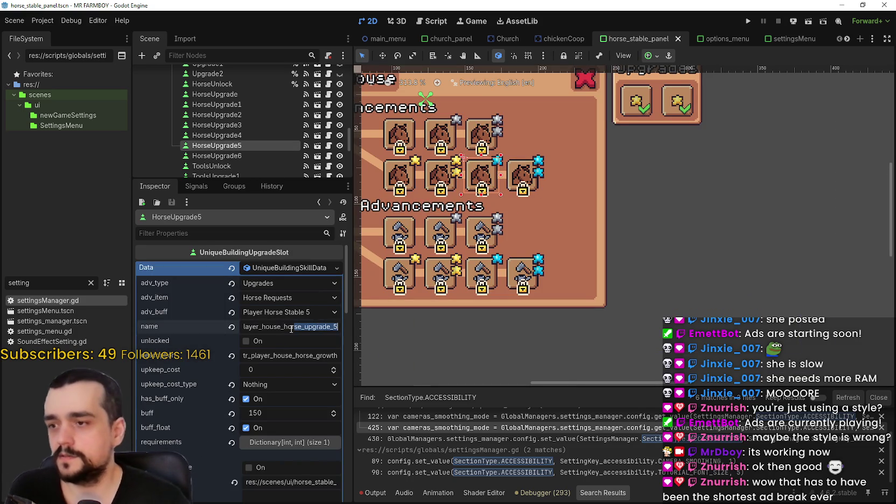